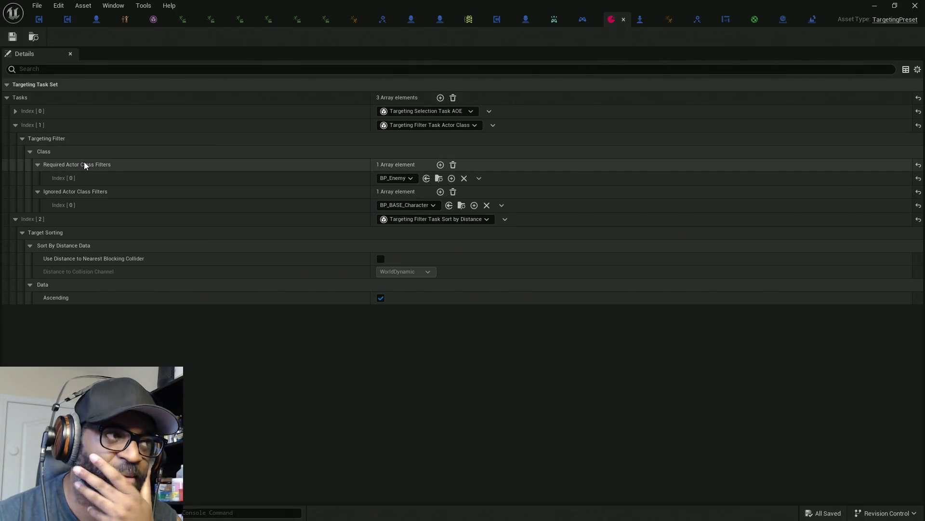
Collapse the Targeting Filter and actor-class filter tasks, keeping the third task as Sort by Distance
left_click(23, 138)
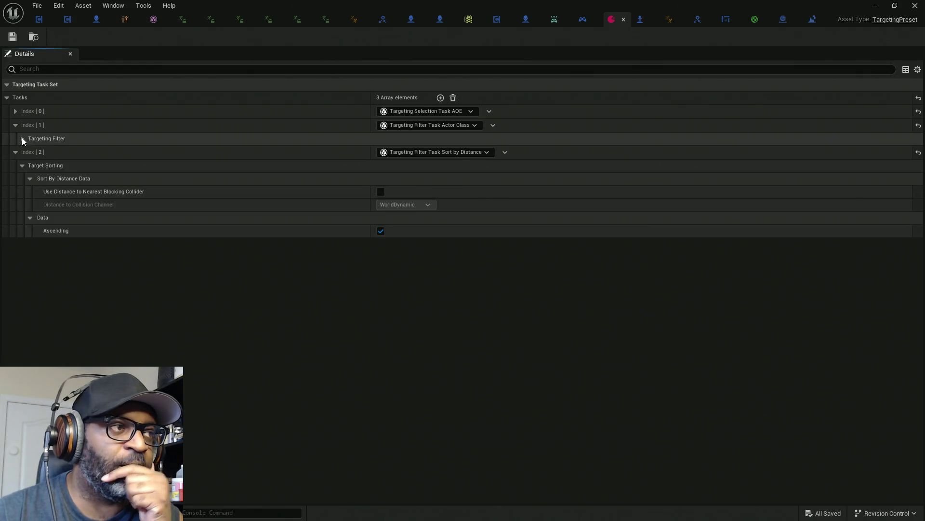
left_click(15, 125)
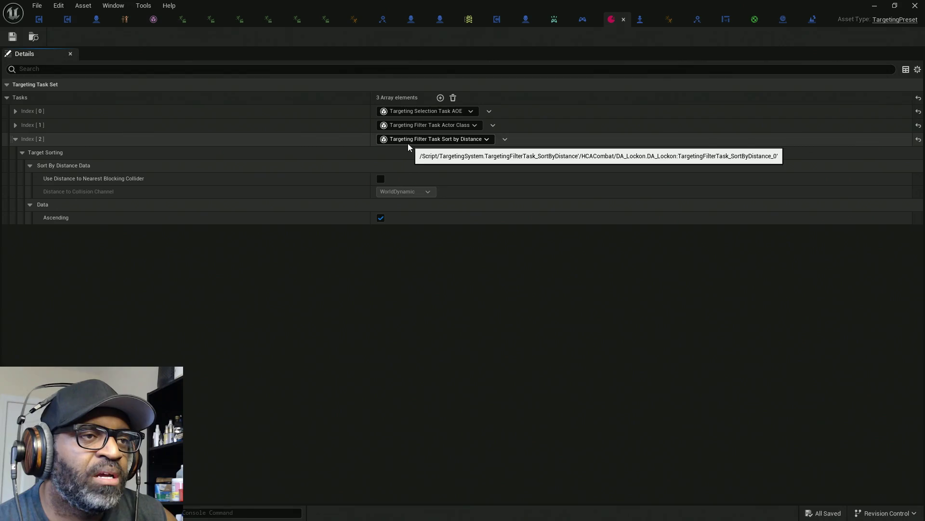
left_click(477, 141)
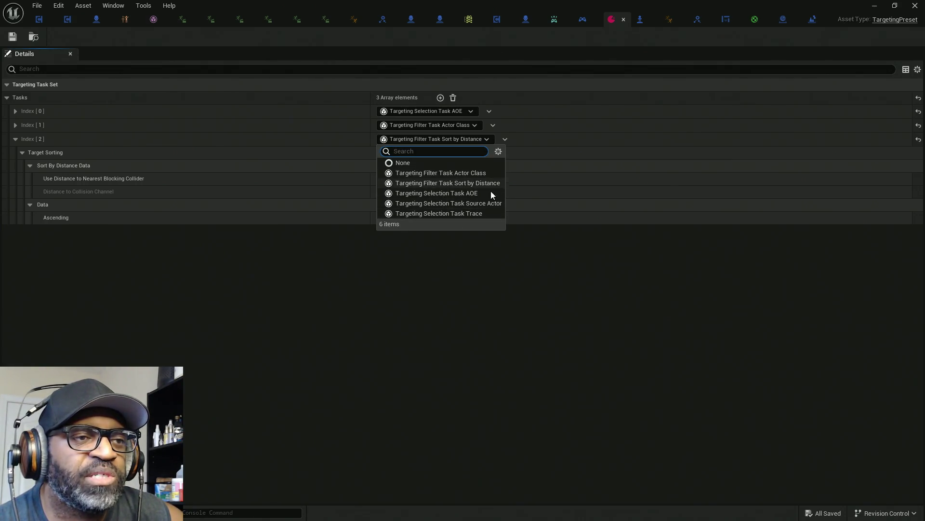
left_click(478, 139)
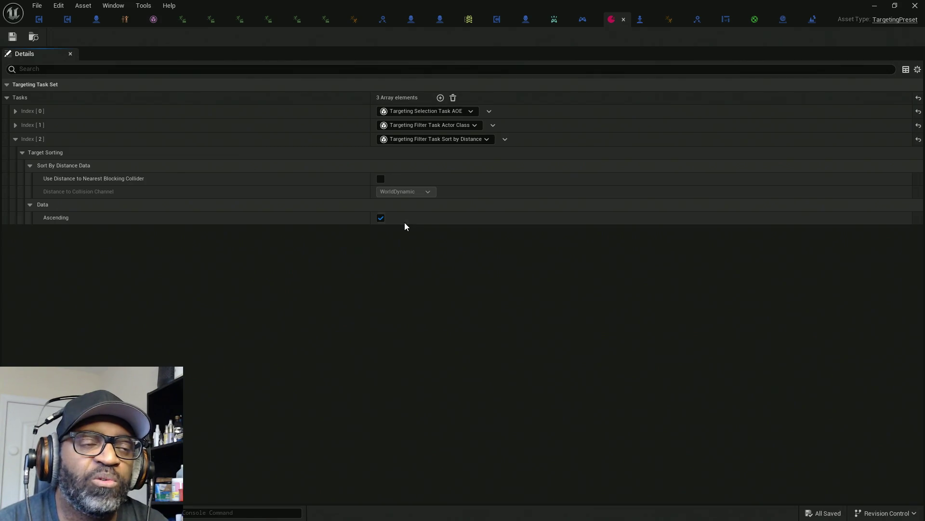
Collapse the Sort by Distance task, then move the level viewport camera closer and toward the door
left_click(21, 141)
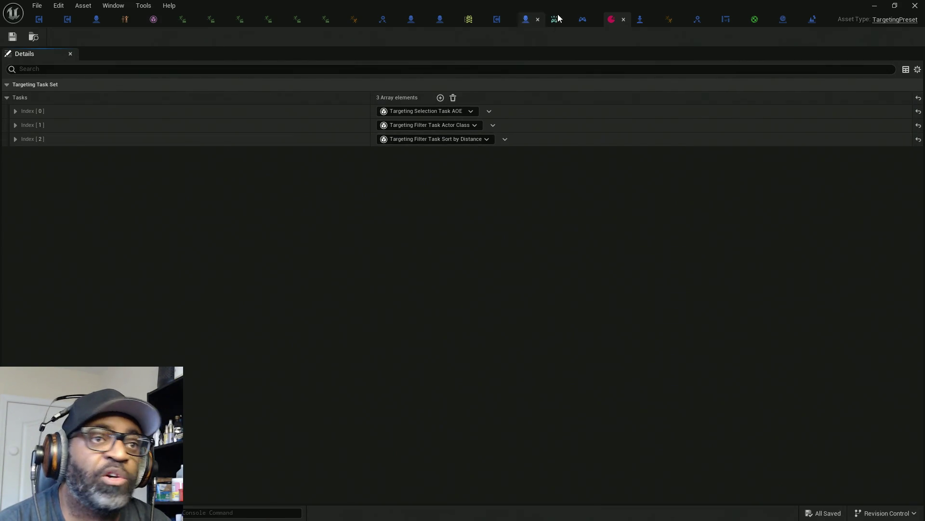
left_click(874, 5)
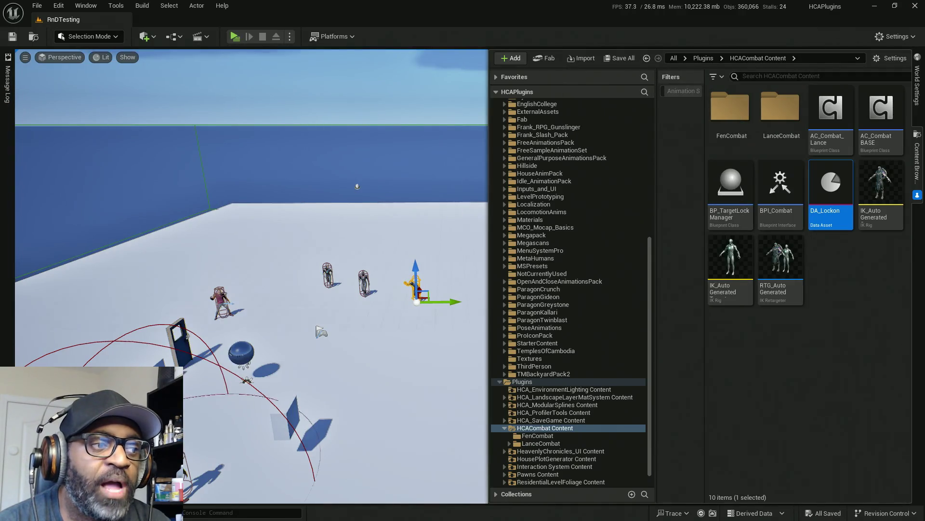
mouse_move(251, 241)
left_mouse_down()
mouse_move(261, 164)
mouse_move(347, 268)
mouse_move(467, 331)
mouse_move(393, 343)
left_mouse_up()
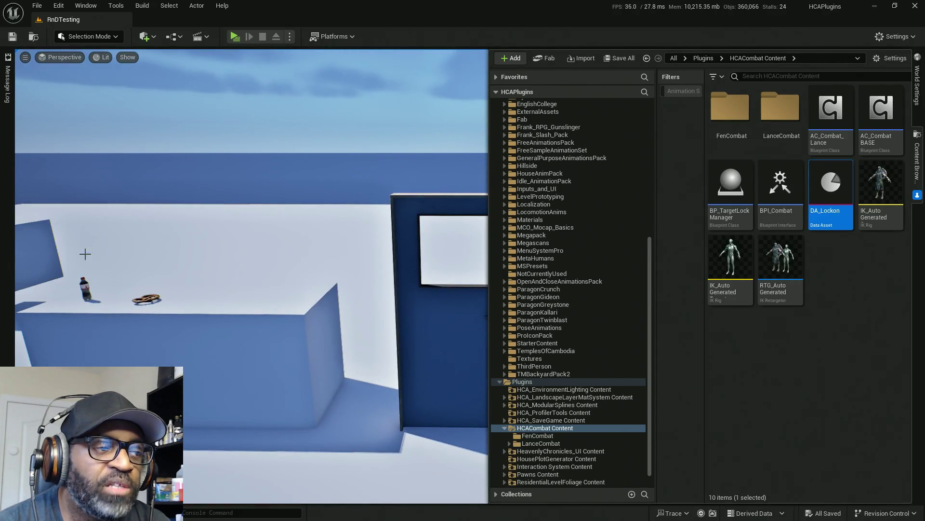
left_click_drag(318, 305, 347, 305)
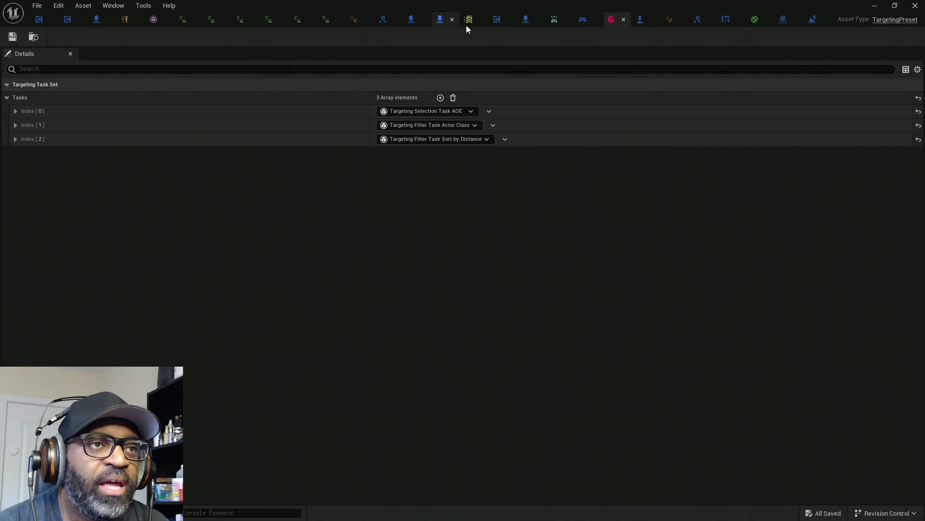
left_click(497, 26)
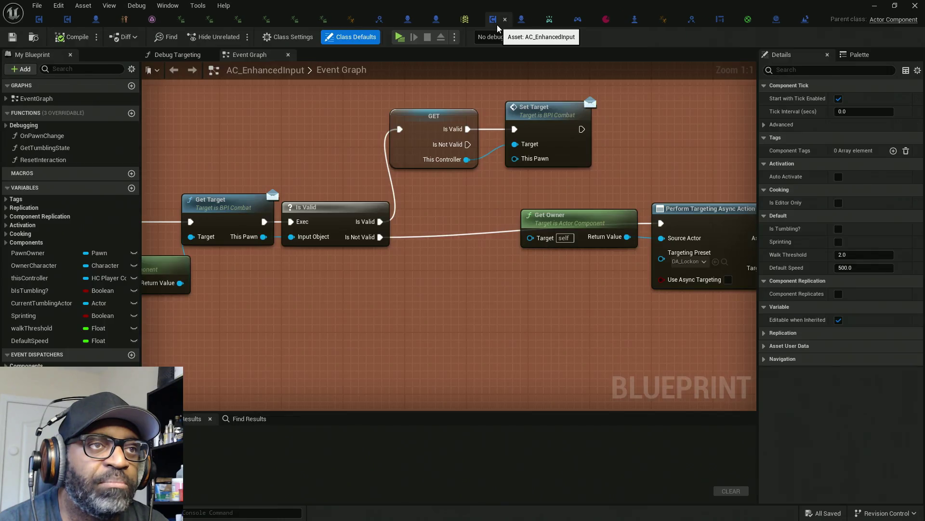
scroll(294, 259, "down", 6)
left_click_drag(293, 259, 441, 242)
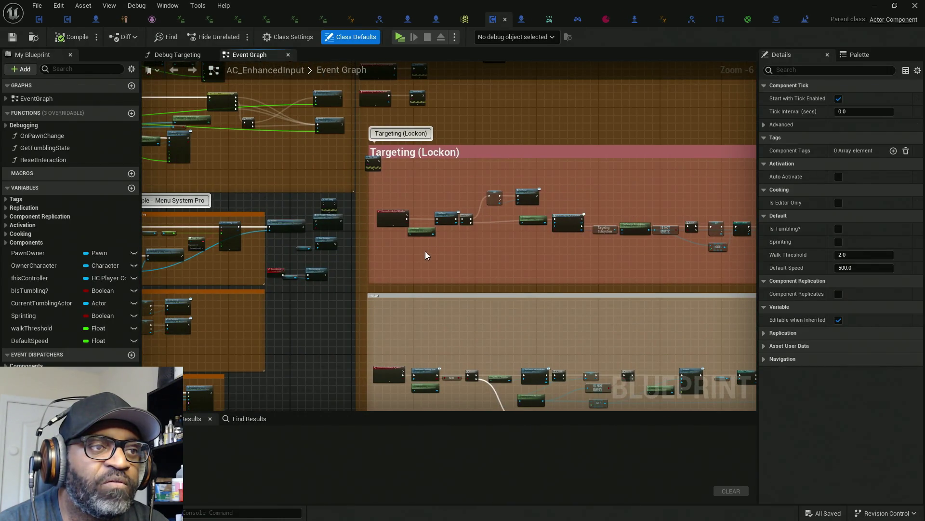
scroll(427, 216, "up", 6)
left_click_drag(286, 116, 314, 368)
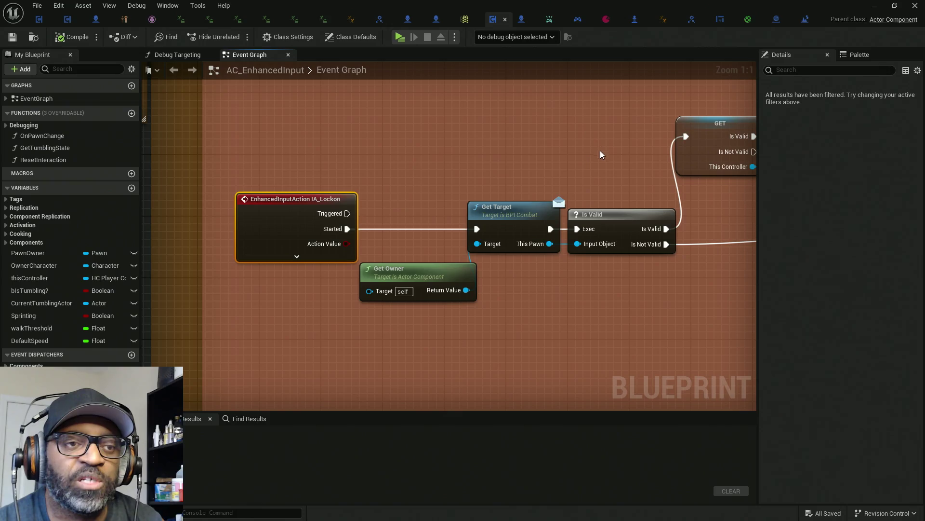
mouse_move(390, 168)
left_mouse_down()
mouse_move(358, 149)
mouse_move(333, 233)
left_mouse_up()
left_click_drag(406, 168, 523, 308)
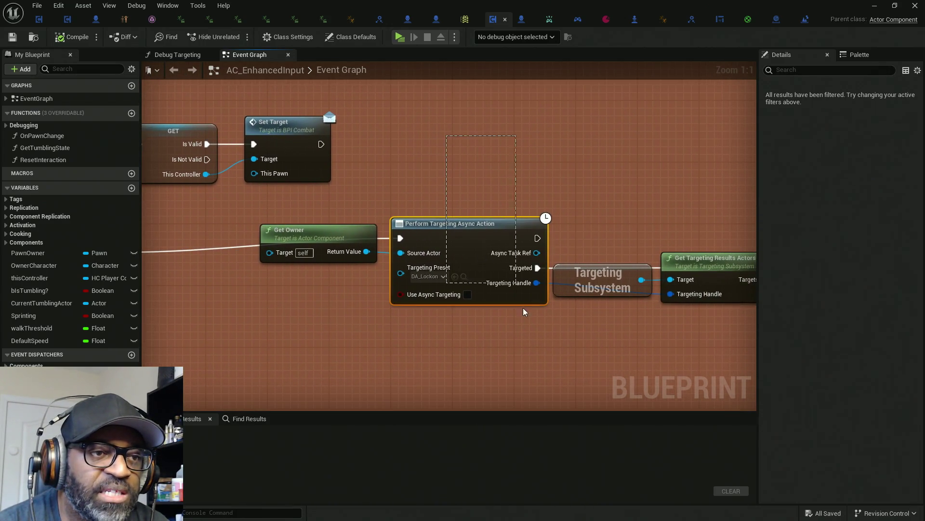
mouse_move(451, 138)
left_mouse_down()
mouse_move(534, 353)
mouse_move(437, 118)
mouse_move(510, 312)
mouse_move(513, 338)
mouse_move(446, 183)
mouse_move(491, 345)
mouse_move(520, 338)
mouse_move(470, 278)
left_mouse_up()
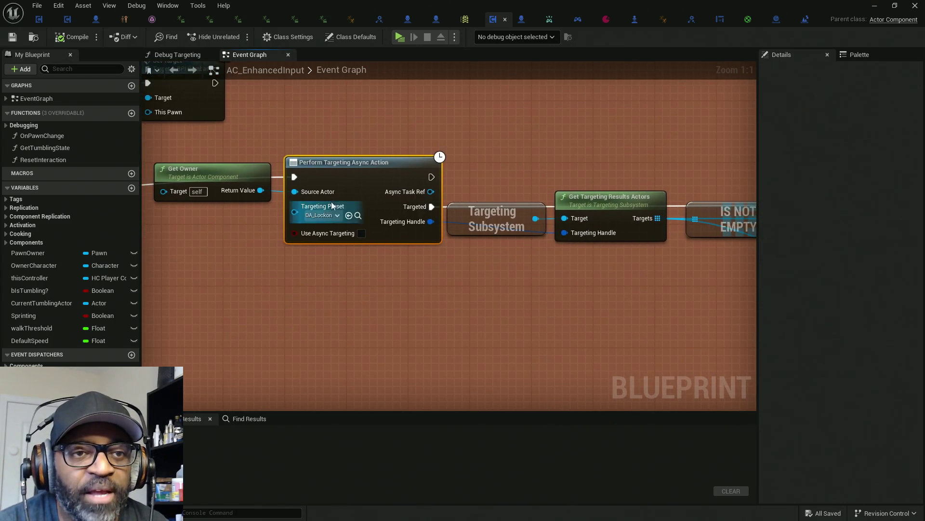
mouse_move(213, 140)
left_mouse_down()
mouse_move(360, 198)
mouse_move(631, 266)
left_mouse_up()
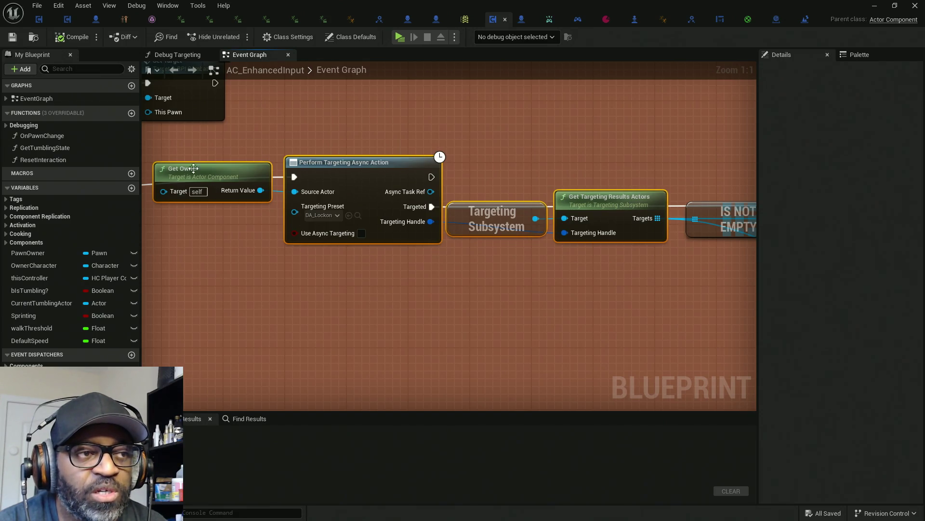
mouse_move(208, 129)
left_mouse_down()
mouse_move(236, 312)
mouse_move(212, 144)
mouse_move(261, 316)
mouse_move(257, 268)
left_mouse_up()
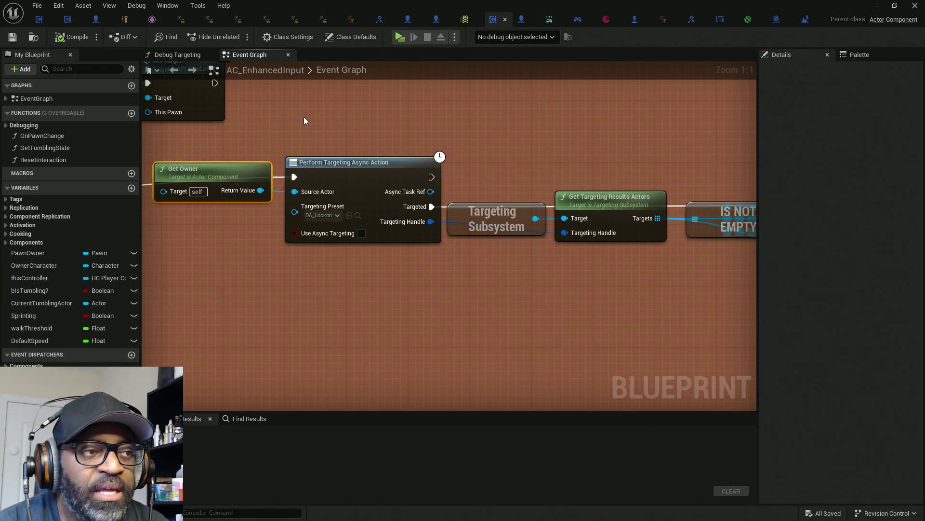
left_click_drag(244, 259, 308, 271)
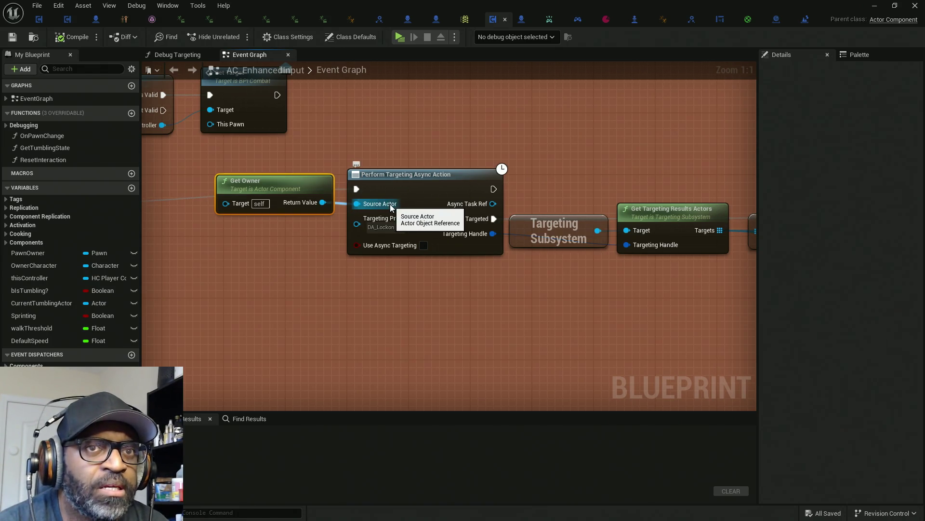
left_click_drag(401, 136, 432, 323)
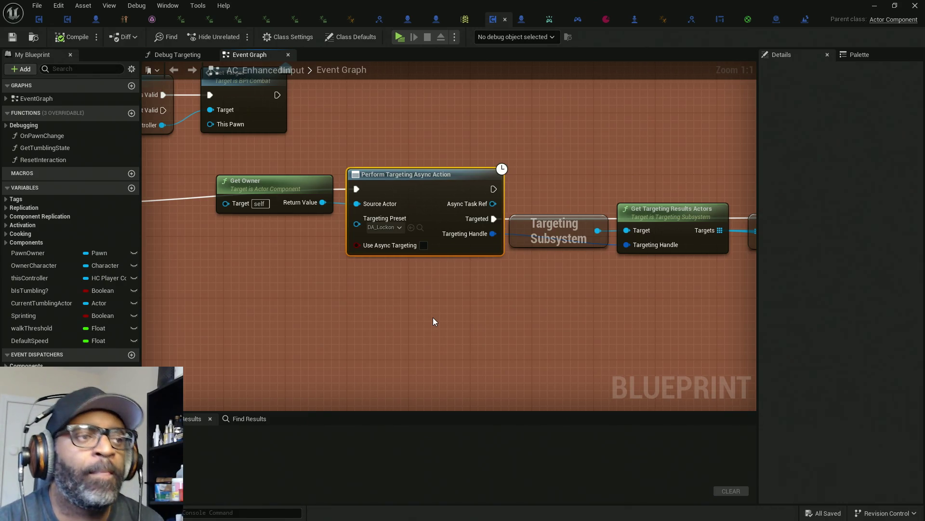
left_click_drag(264, 156, 285, 256)
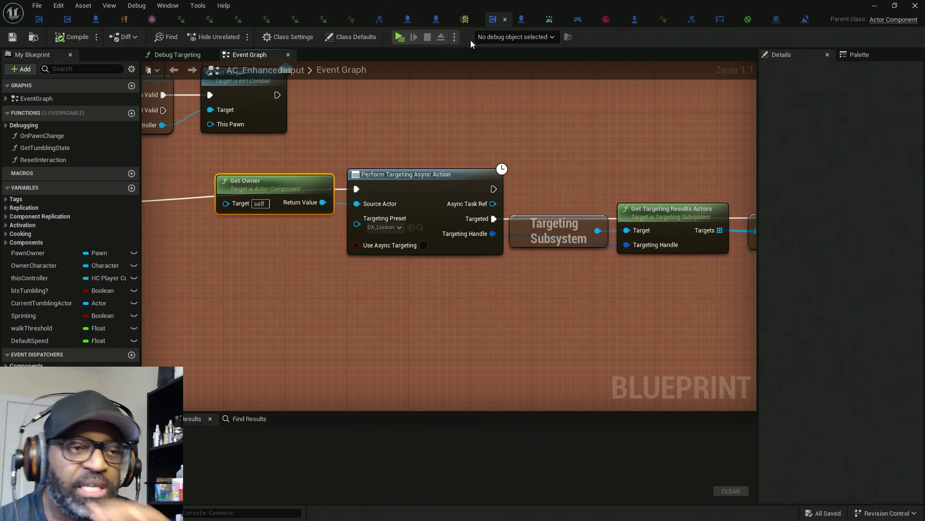
mouse_move(389, 116)
left_mouse_down()
mouse_move(452, 365)
mouse_move(387, 128)
mouse_move(467, 333)
left_mouse_up()
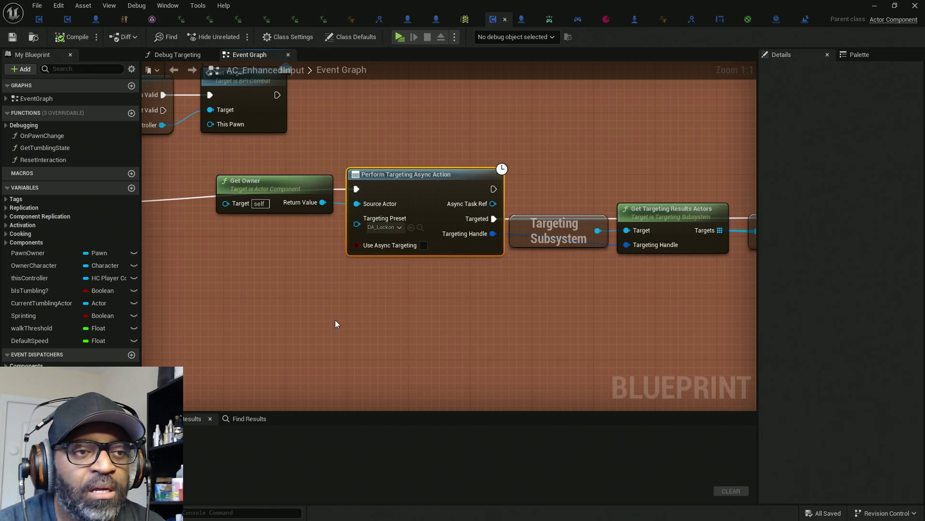
mouse_move(336, 323)
left_mouse_down()
mouse_move(299, 291)
mouse_move(403, 255)
mouse_move(443, 356)
mouse_move(309, 180)
mouse_move(360, 311)
left_mouse_up()
left_click(403, 251)
left_click_drag(532, 344, 428, 348)
mouse_move(299, 125)
left_mouse_down()
mouse_move(339, 276)
mouse_move(344, 153)
mouse_move(372, 331)
mouse_move(355, 223)
left_mouse_up()
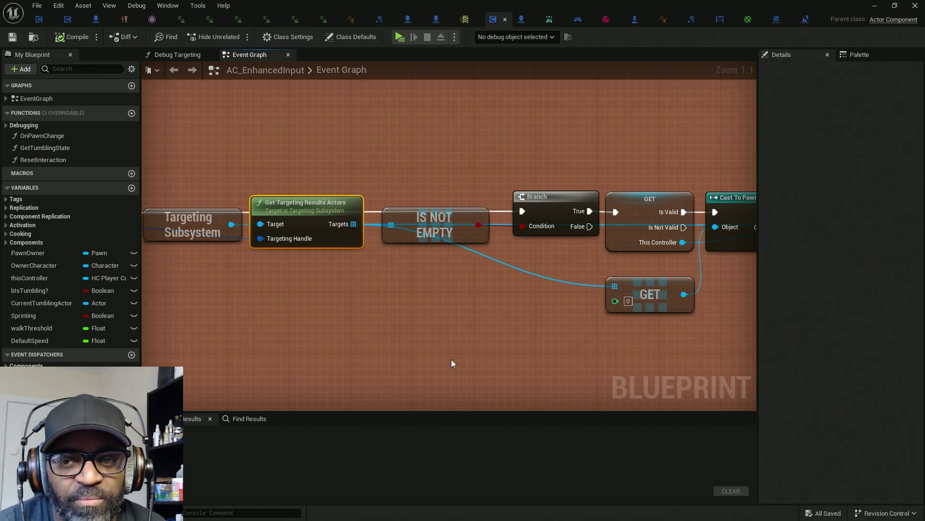
mouse_move(453, 363)
left_mouse_down()
mouse_move(426, 348)
mouse_move(557, 352)
left_mouse_up()
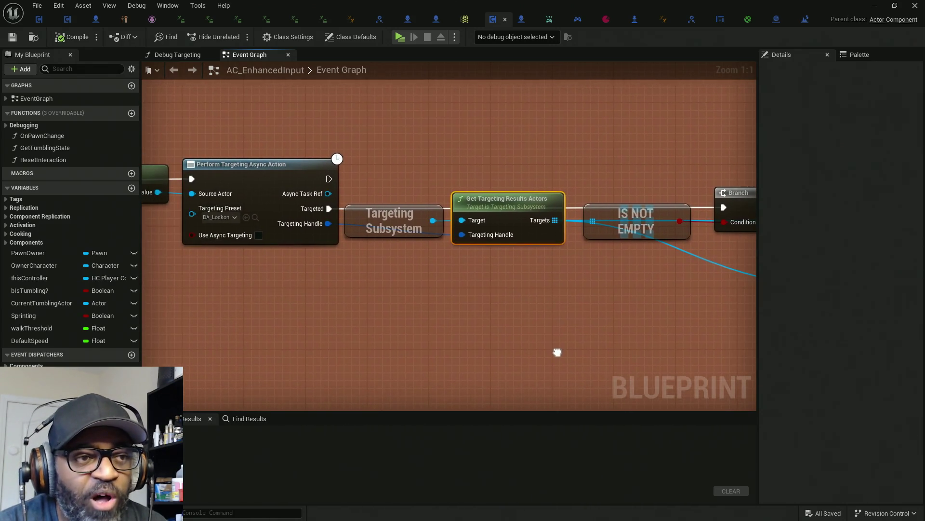
left_click_drag(320, 266, 444, 279)
Inspect the Targeting (Lockon) chain: Is Not Empty check, first-actor validation, Cast to Pawn, Set Target
left_click_drag(283, 142, 625, 374)
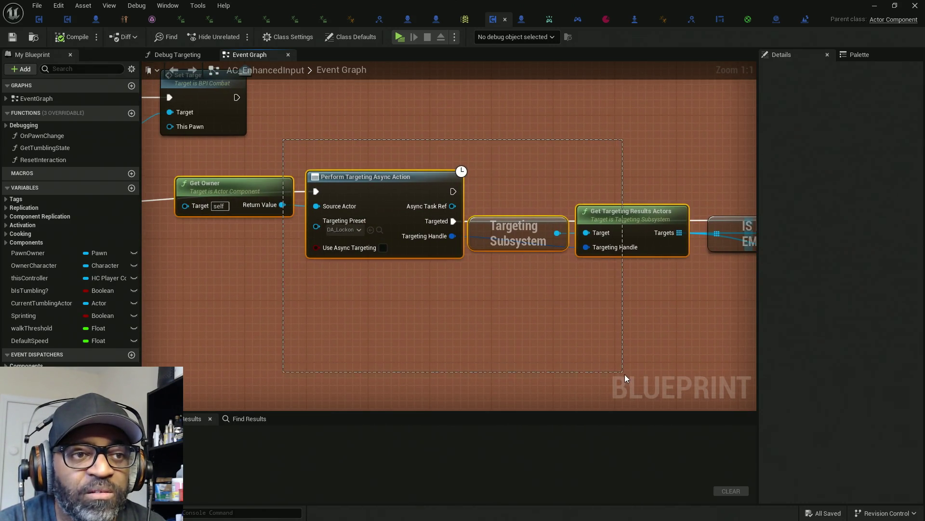
left_click_drag(706, 317, 705, 317)
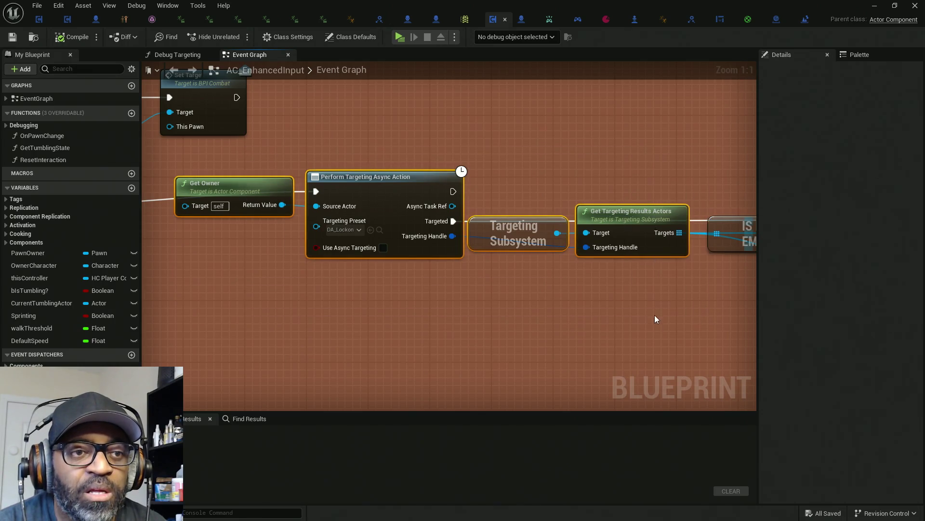
scroll(641, 320, "down", 5)
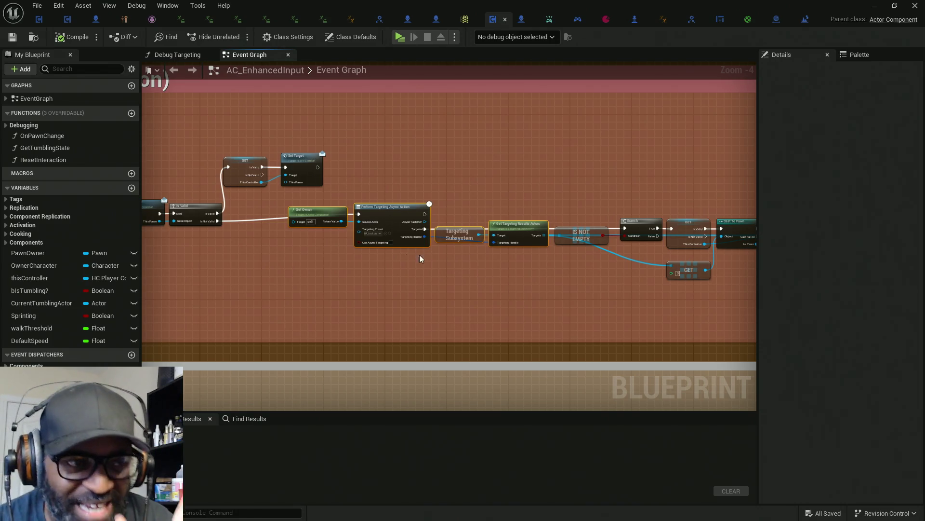
scroll(389, 255, "up", 3)
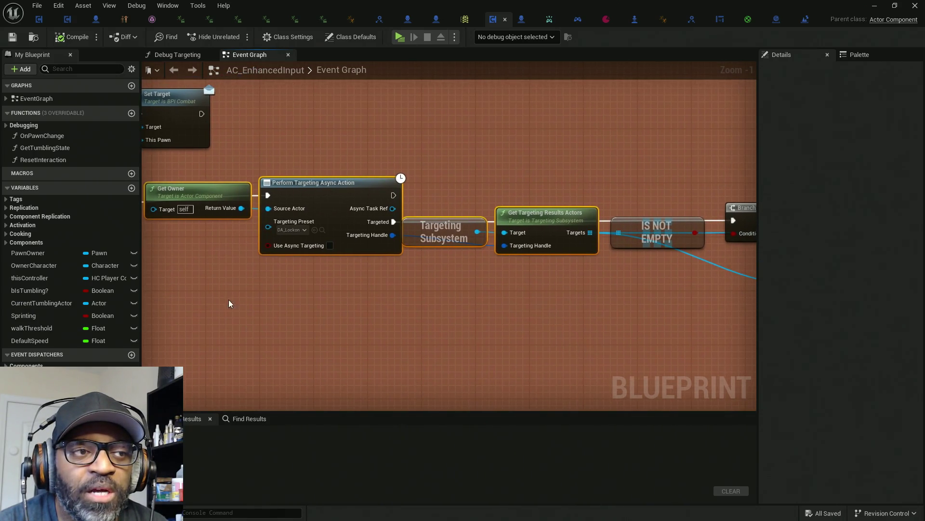
scroll(398, 259, "down", 6)
mouse_move(405, 279)
left_mouse_down()
mouse_move(419, 254)
mouse_move(464, 241)
left_mouse_up()
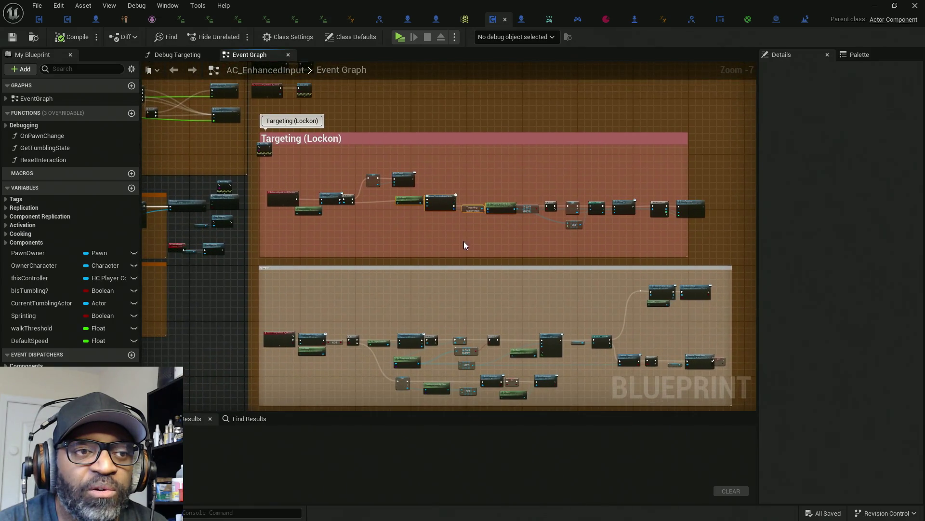
left_click_drag(371, 396, 472, 311)
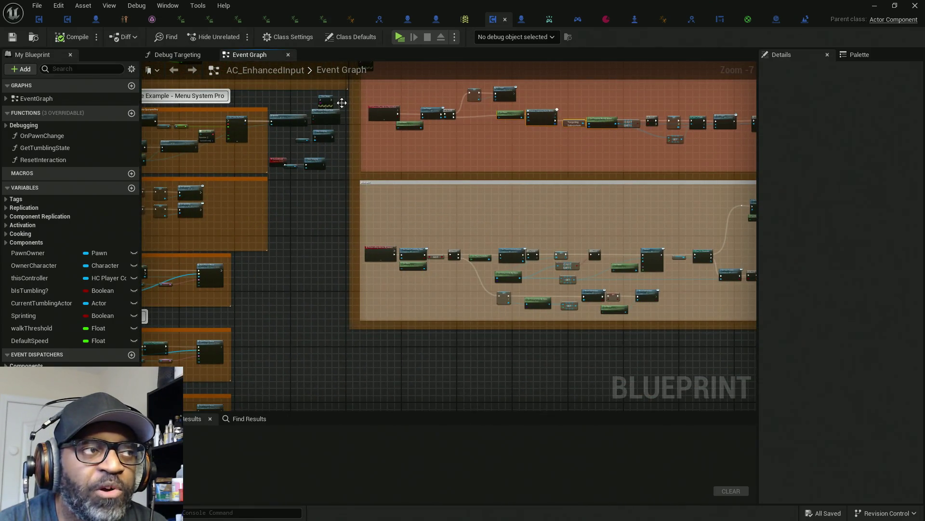
left_click_drag(524, 191, 398, 209)
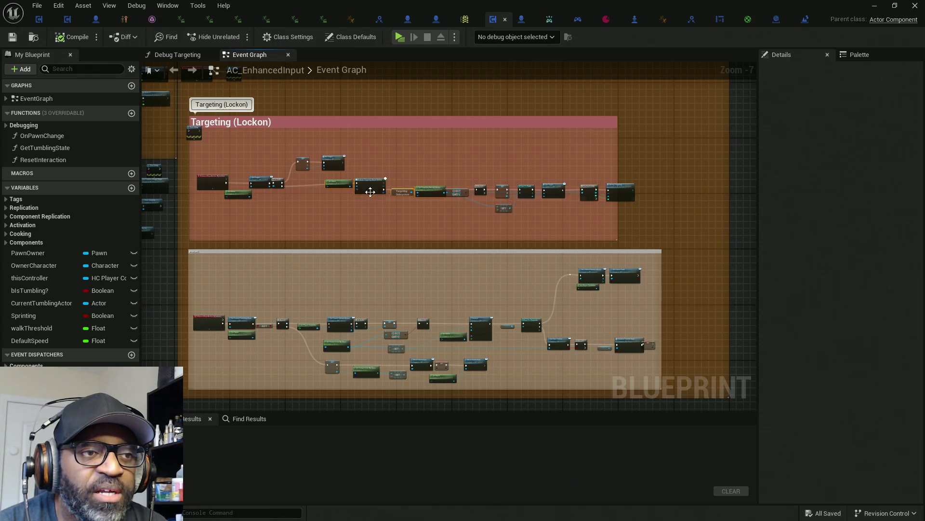
mouse_move(663, 227)
left_mouse_down()
mouse_move(340, 178)
mouse_move(501, 194)
mouse_move(438, 203)
mouse_move(508, 262)
mouse_move(447, 276)
left_mouse_up()
scroll(501, 195, "up", 4)
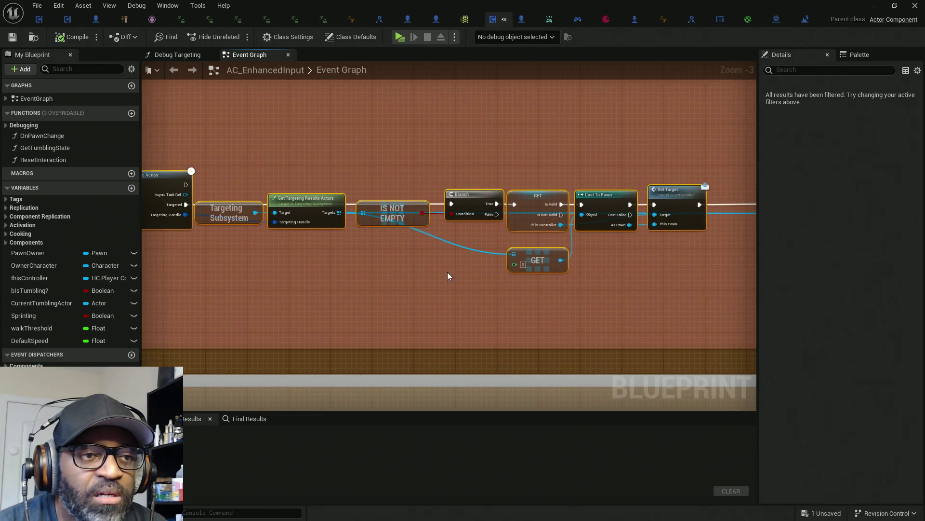
left_click(534, 292)
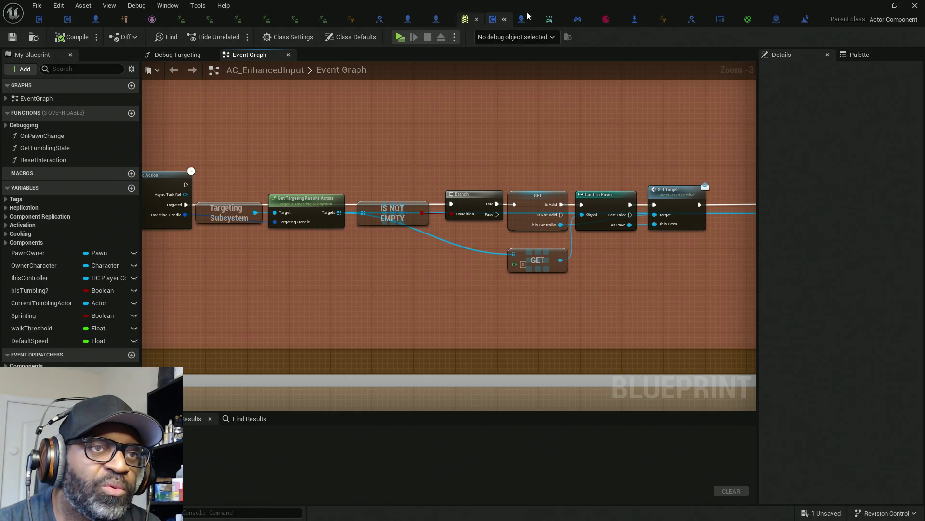
Show HC_PlayerController's InteractionCollision capsule in the Viewport: half height 150, radius 125
left_click(578, 20)
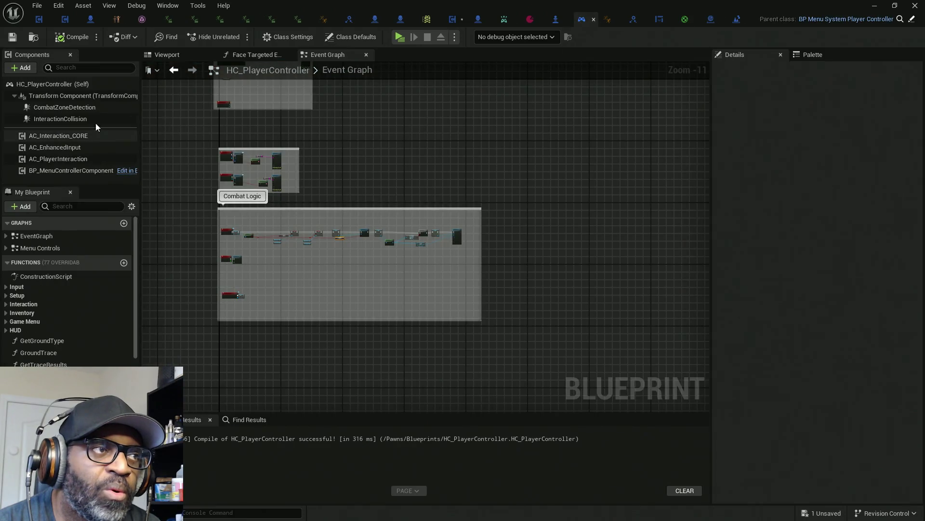
left_click(163, 54)
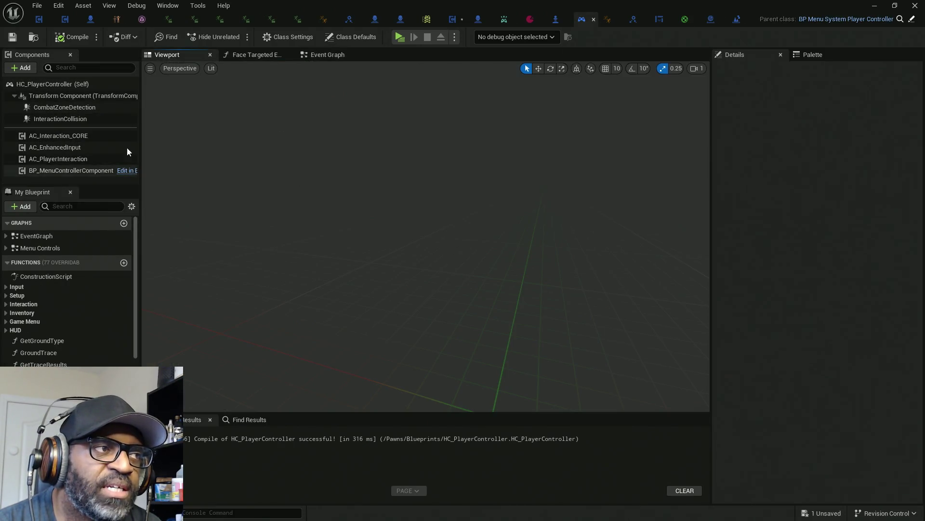
left_click(53, 119)
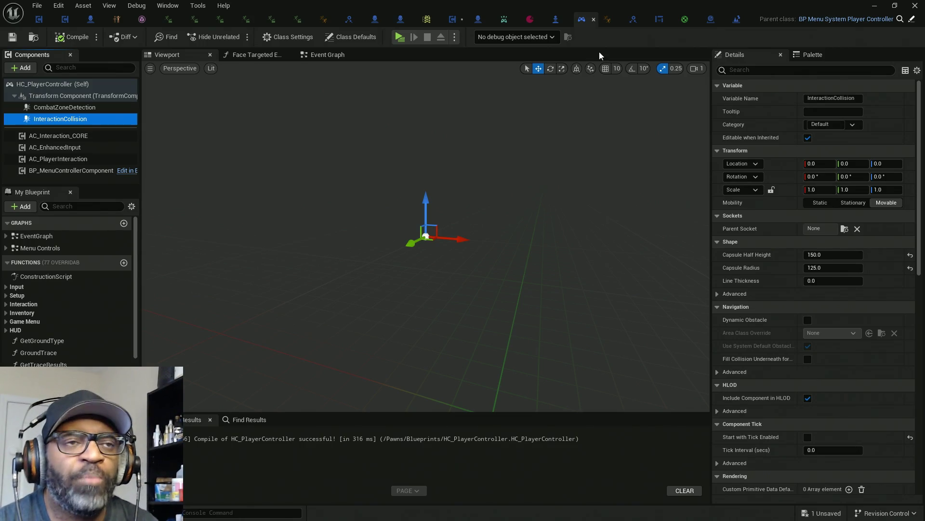
In AC_EnhancedInput, trace the lock-on chain from Get Owner to the For Each Loop and Debug Targeting
left_click(453, 19)
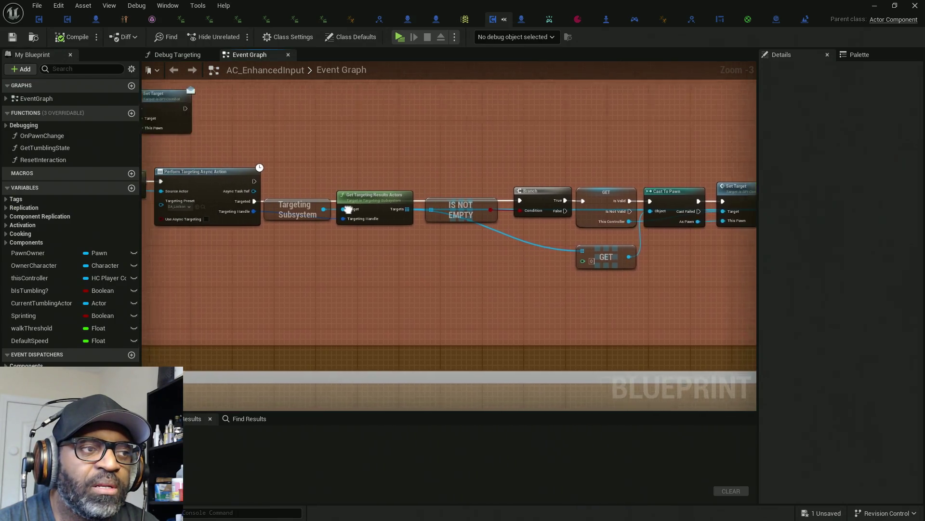
left_click_drag(348, 208, 501, 206)
mouse_move(256, 155)
left_mouse_down()
mouse_move(577, 262)
mouse_move(632, 262)
mouse_move(536, 264)
mouse_move(593, 282)
mouse_move(494, 280)
mouse_move(586, 292)
left_mouse_up()
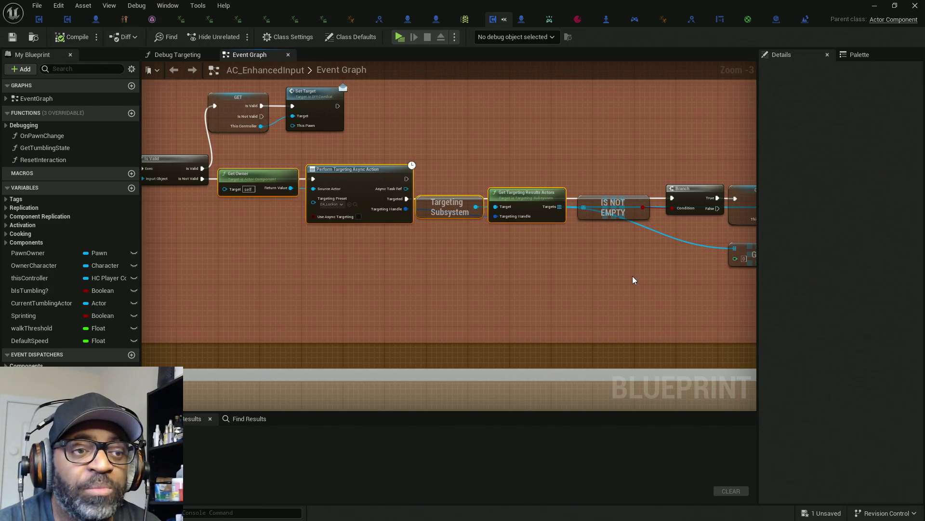
mouse_move(563, 211)
left_mouse_down()
mouse_move(371, 199)
mouse_move(551, 268)
left_mouse_up()
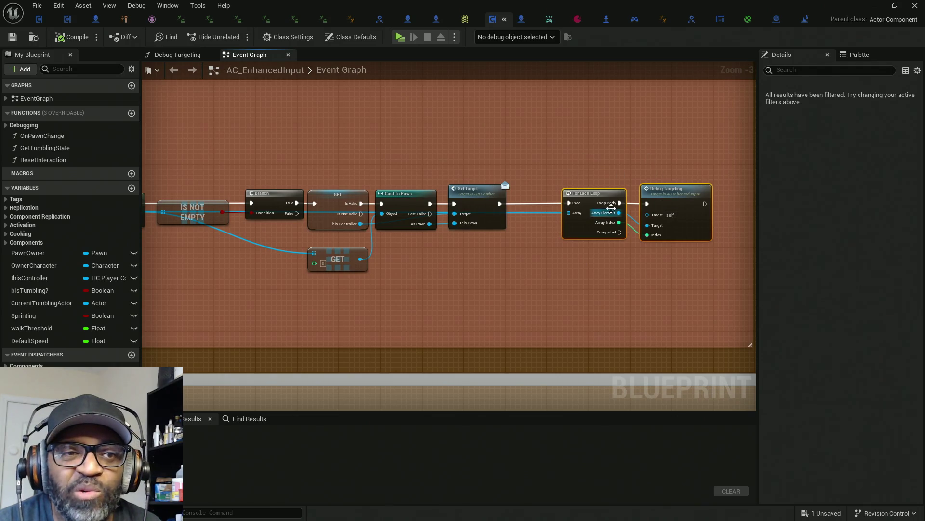
mouse_move(694, 274)
left_mouse_down()
mouse_move(586, 262)
mouse_move(413, 205)
left_mouse_up()
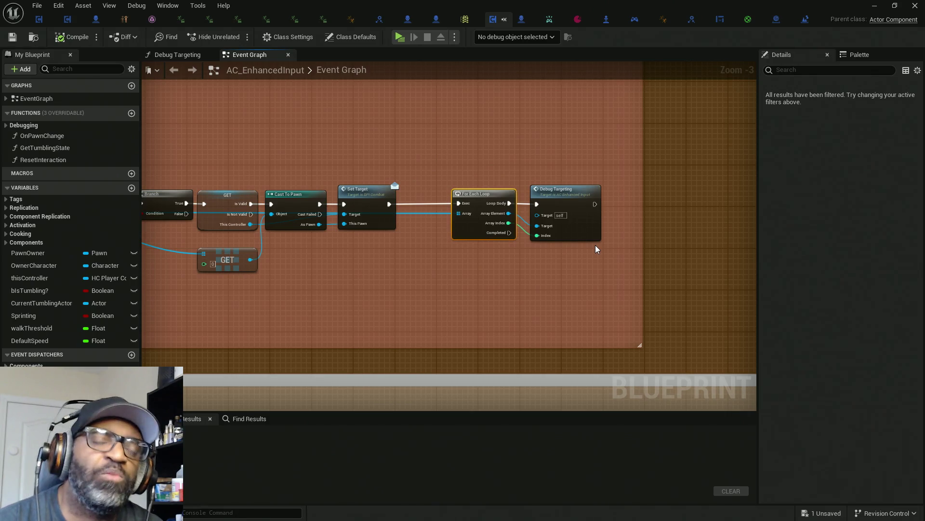
left_click_drag(278, 261, 502, 256)
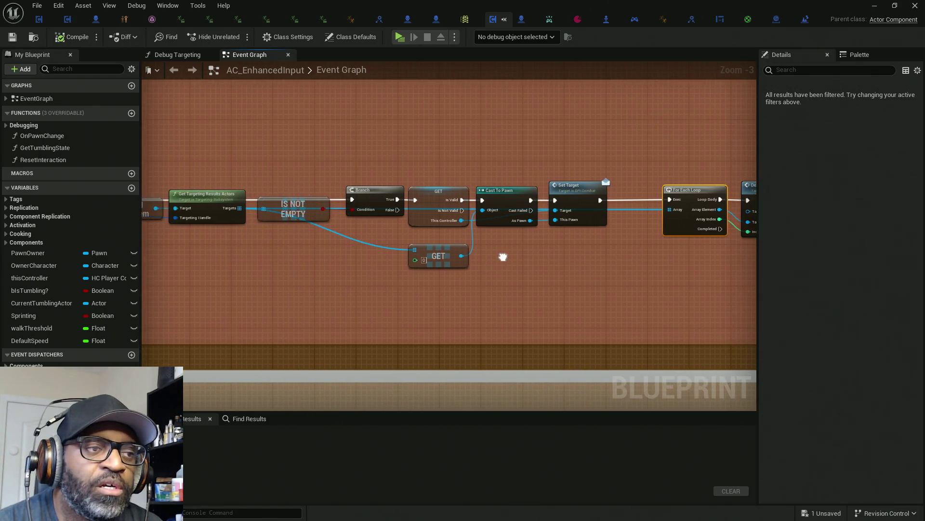
mouse_move(239, 210)
left_mouse_down()
mouse_move(413, 269)
mouse_move(552, 332)
left_mouse_up()
scroll(418, 328, "down", 5)
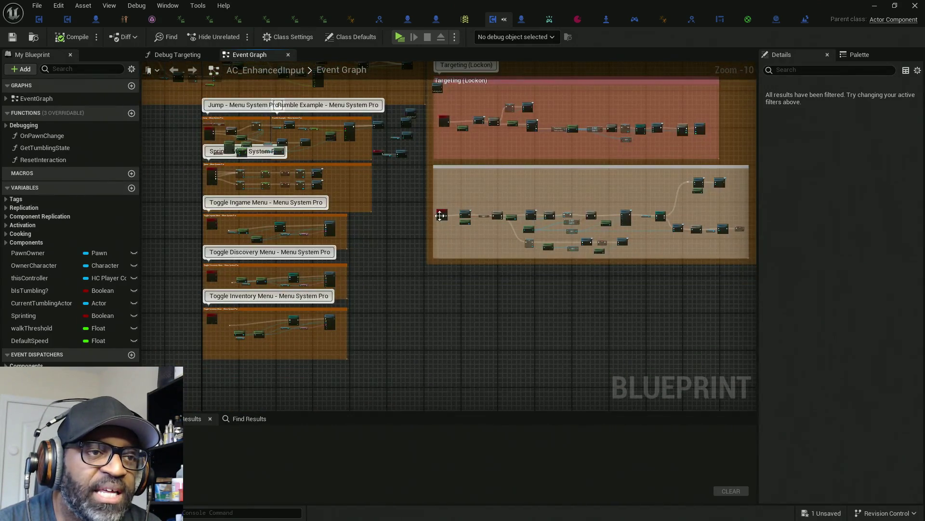
scroll(437, 230, "up", 3)
scroll(464, 233, "up", 3)
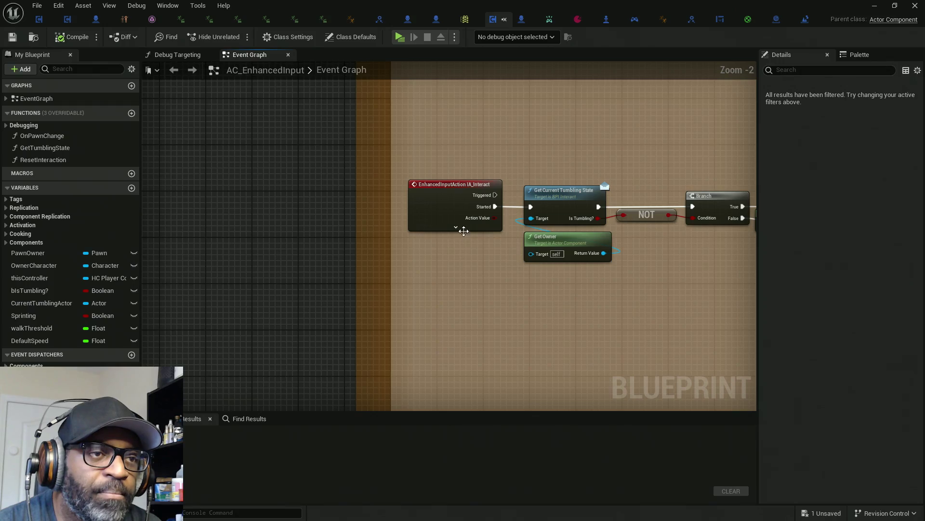
left_click_drag(447, 142, 502, 322)
scroll(599, 331, "down", 3)
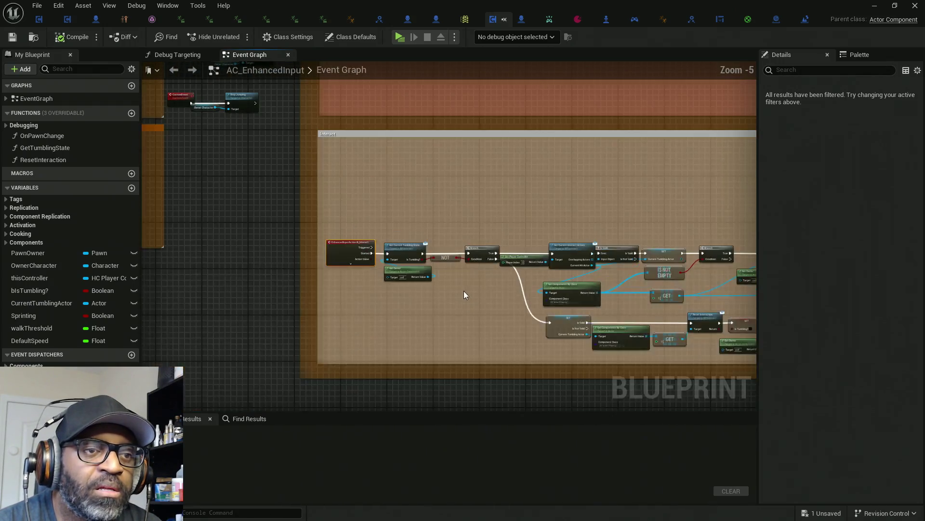
scroll(554, 285, "down", 3)
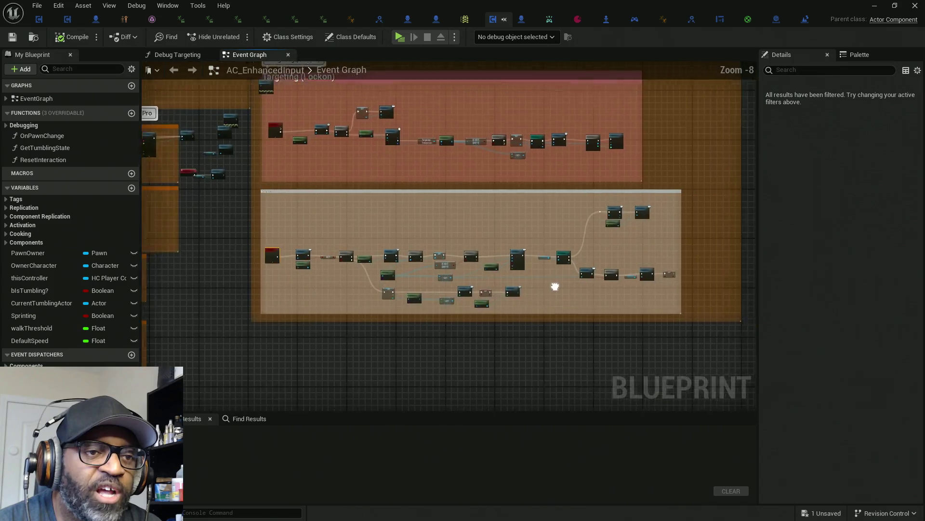
scroll(434, 270, "up", 7)
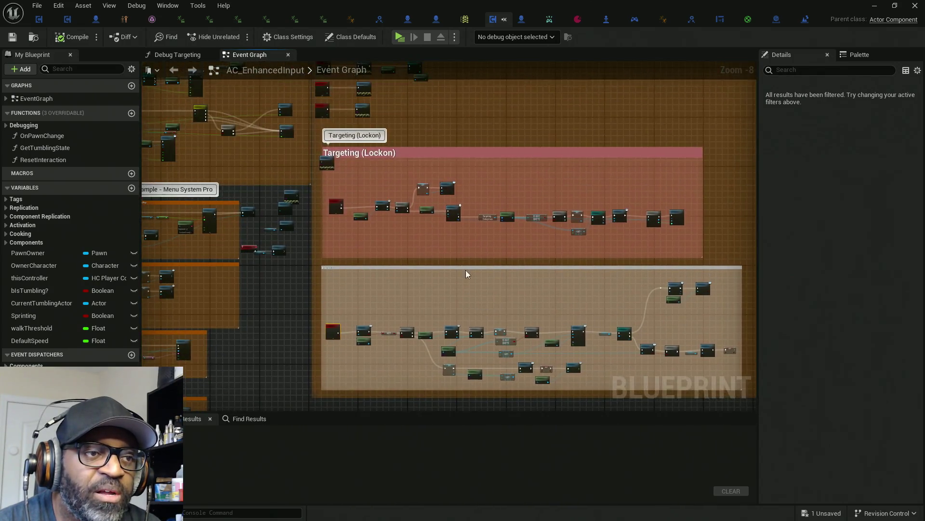
left_click_drag(615, 234, 305, 97)
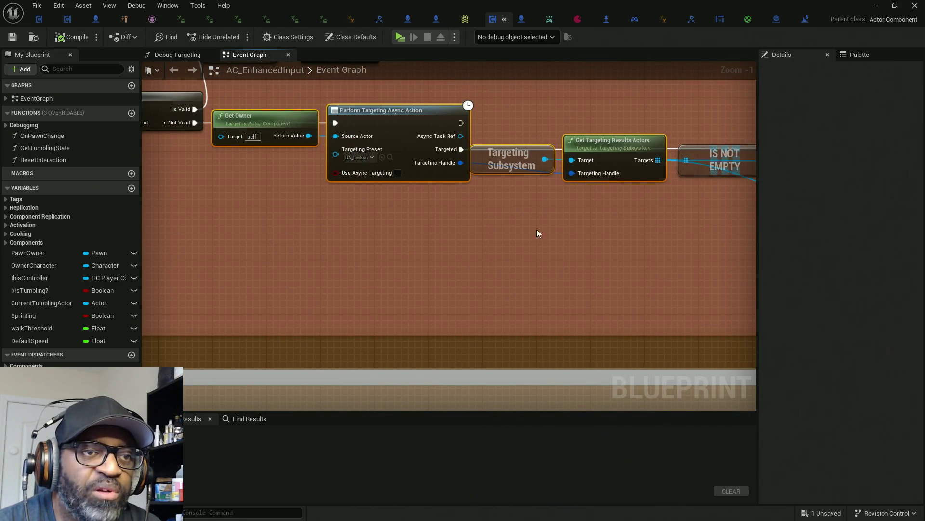
scroll(464, 208, "down", 5)
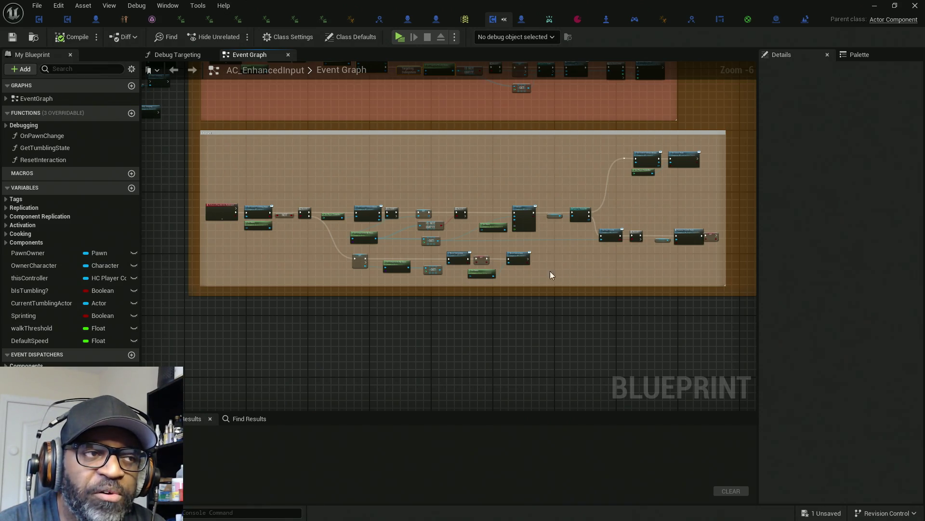
scroll(551, 275, "down", 1)
scroll(471, 262, "up", 1)
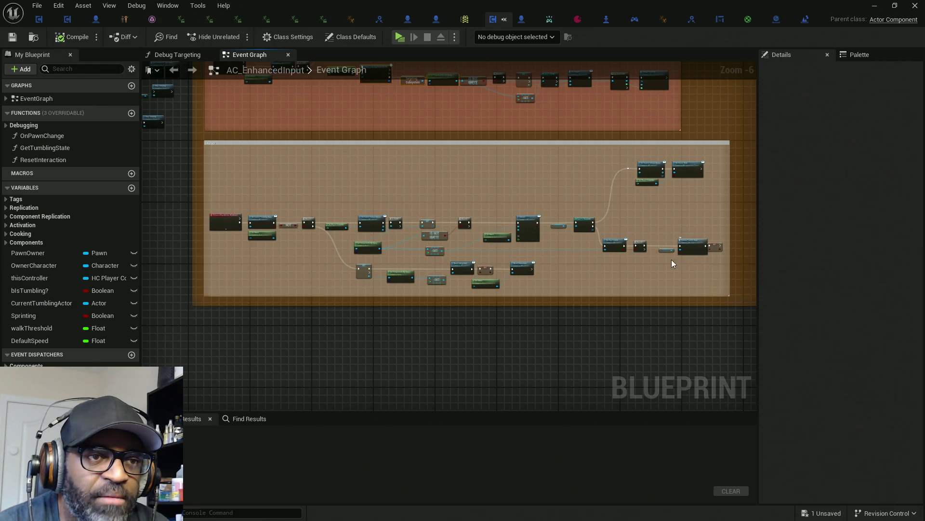
left_click_drag(672, 260, 539, 274)
mouse_move(602, 273)
left_mouse_down()
mouse_move(525, 236)
mouse_move(480, 231)
mouse_move(491, 254)
left_mouse_up()
scroll(492, 254, "up", 4)
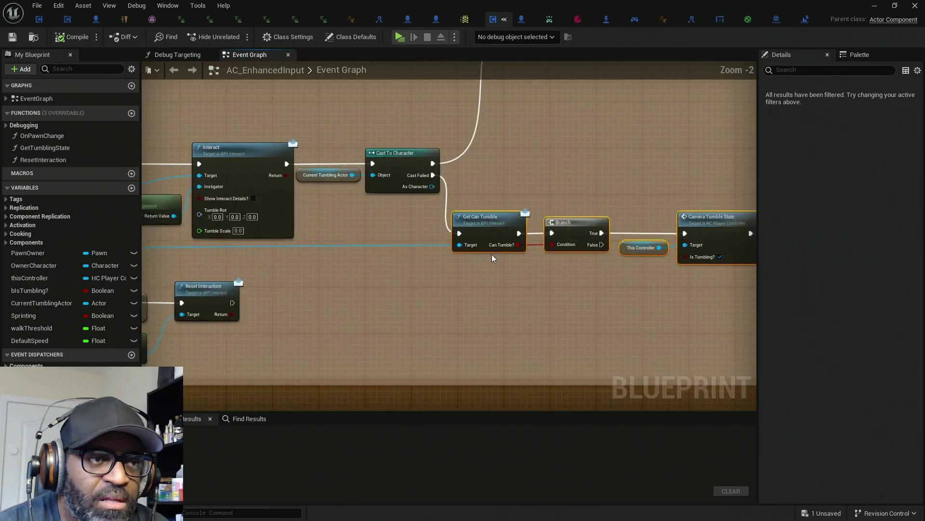
Move the tumble nodes lower and widen the interact comment box
scroll(492, 254, "down", 4)
scroll(492, 253, "up", 2)
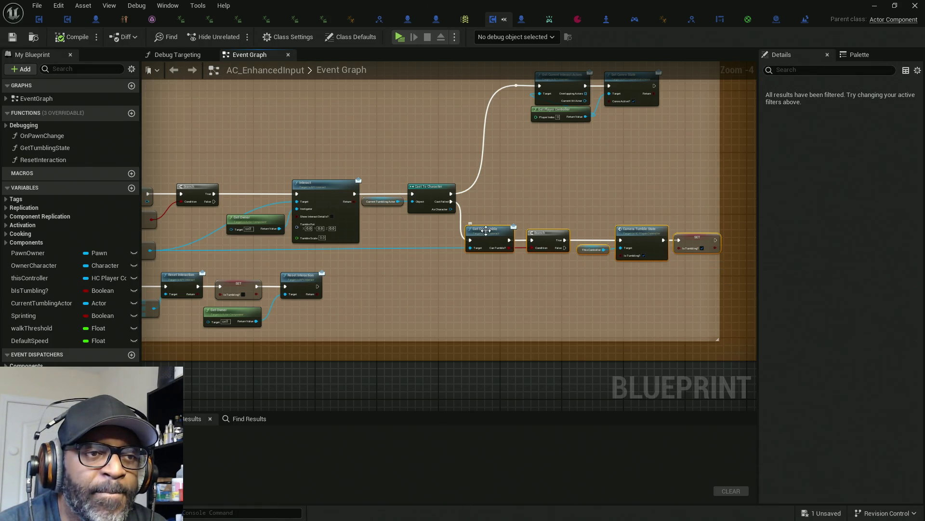
left_click_drag(489, 235, 495, 271)
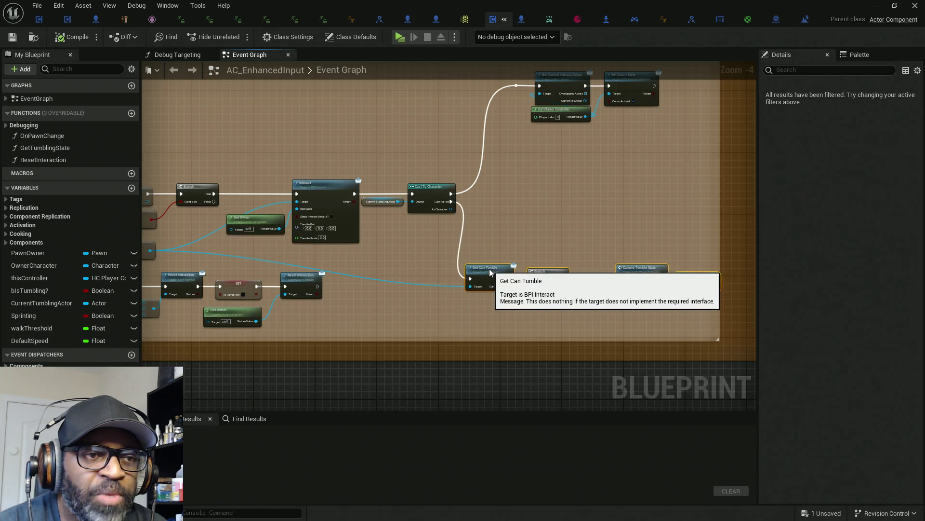
left_click_drag(687, 262, 499, 256)
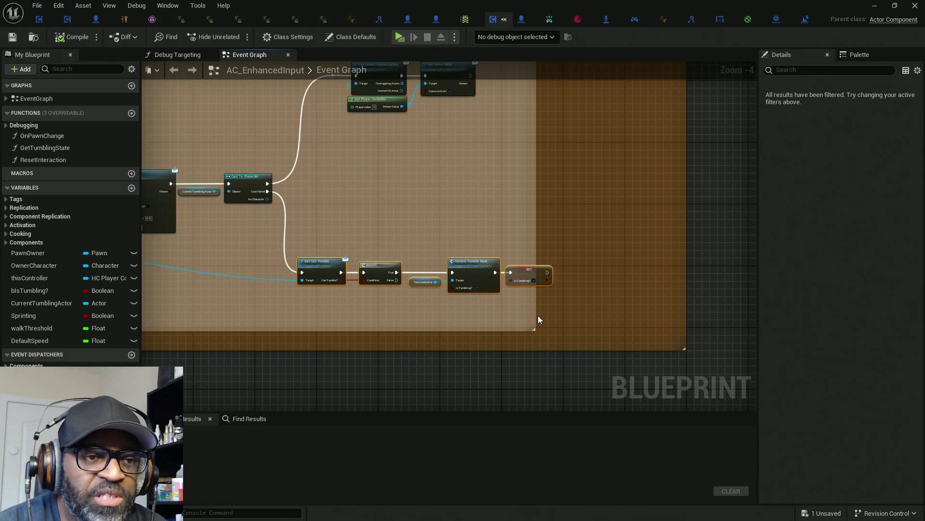
left_click_drag(536, 315, 581, 314)
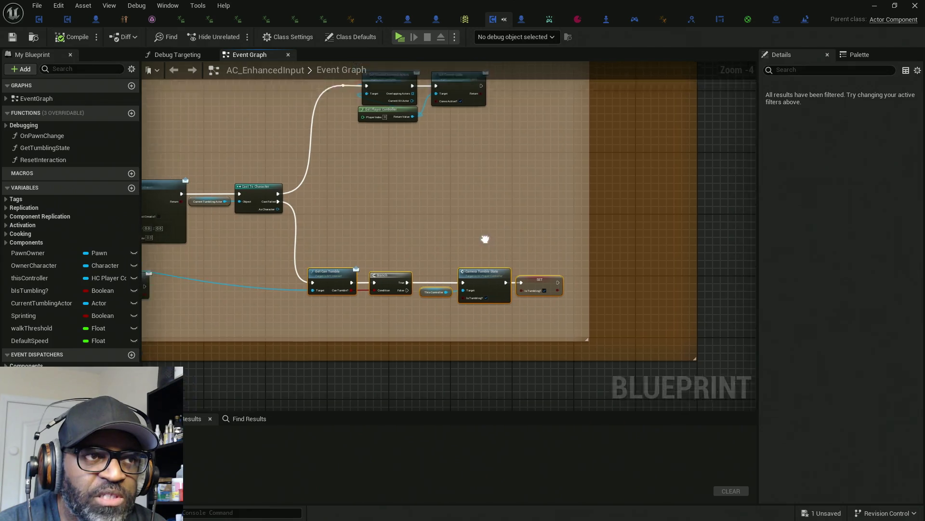
Select the interact and convo state nodes and save AC_EnhancedInput with Ctrl+S
mouse_move(532, 200)
left_mouse_down()
mouse_move(404, 134)
mouse_move(409, 155)
mouse_move(382, 155)
mouse_move(354, 185)
left_mouse_up()
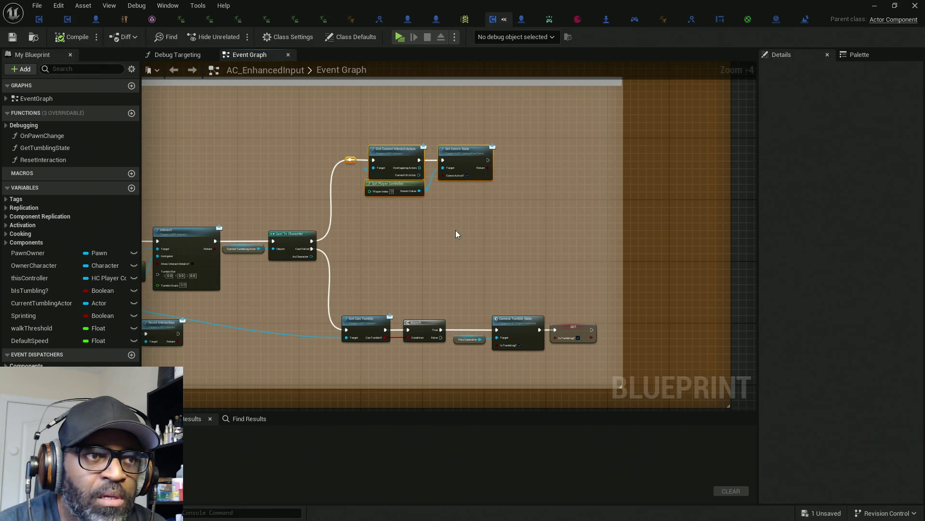
mouse_move(457, 234)
left_mouse_down()
mouse_move(413, 269)
mouse_move(376, 252)
left_mouse_up()
scroll(363, 255, "up", 2)
left_click_drag(567, 101, 301, 168)
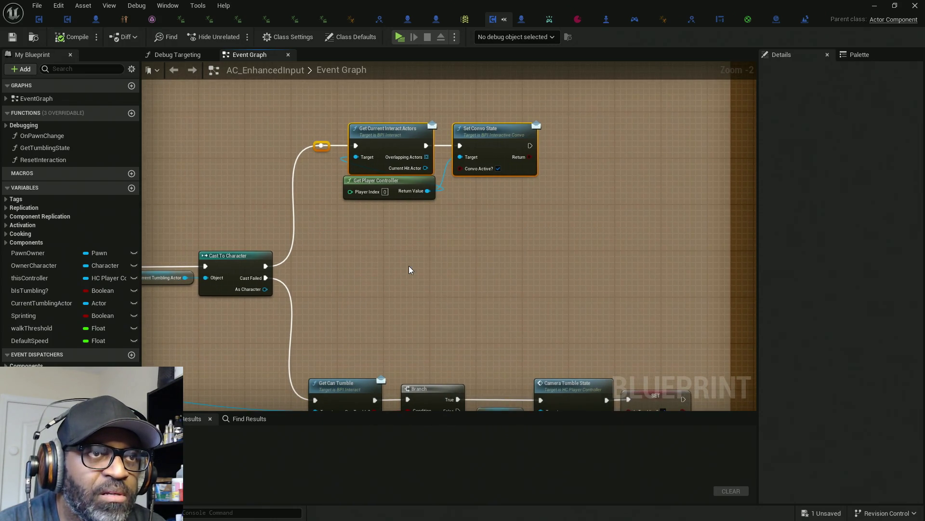
key("ctrl+s")
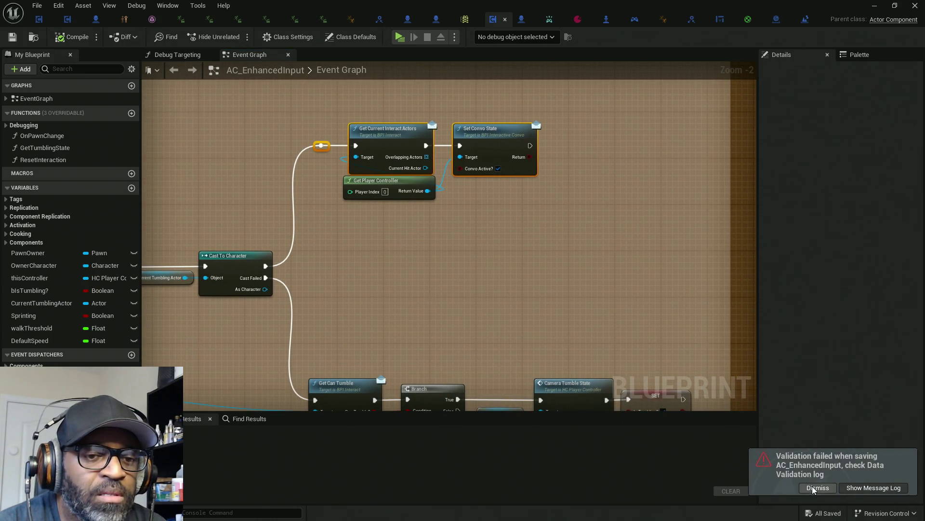
Dismiss the data validation failure notice and shift the graph view up slightly
left_click(818, 488)
left_click_drag(486, 305, 469, 286)
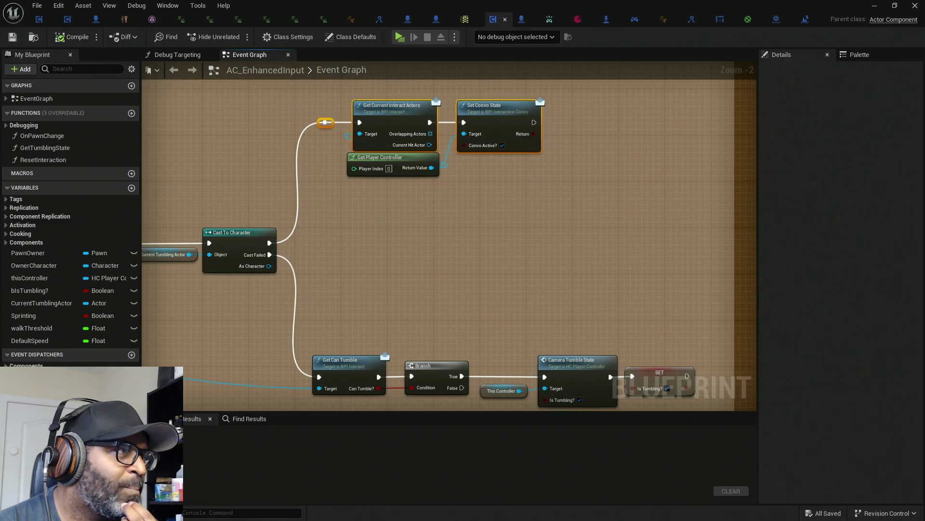
In the browser, read the GDScript AI Overview and select 'based off of' in the query
key("alt+Tab")
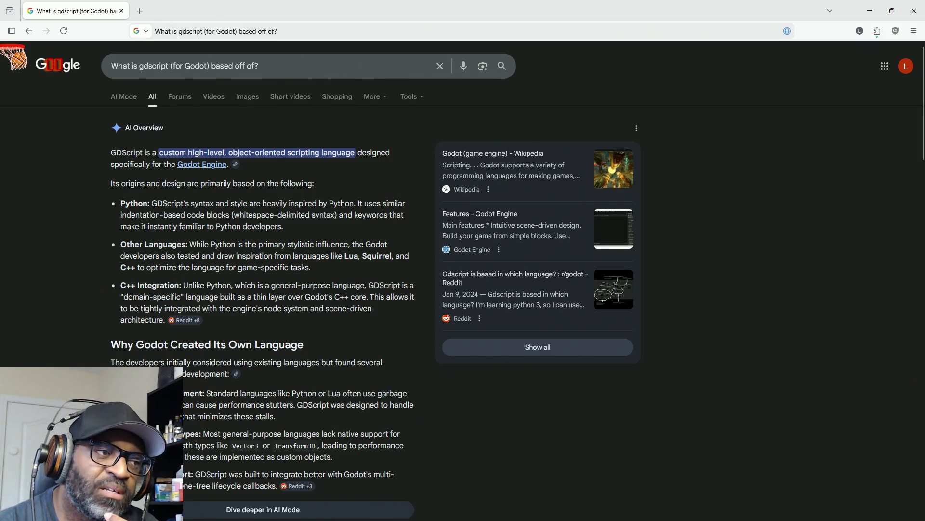
mouse_move(121, 286)
left_mouse_down()
mouse_move(152, 285)
mouse_move(136, 286)
left_mouse_up()
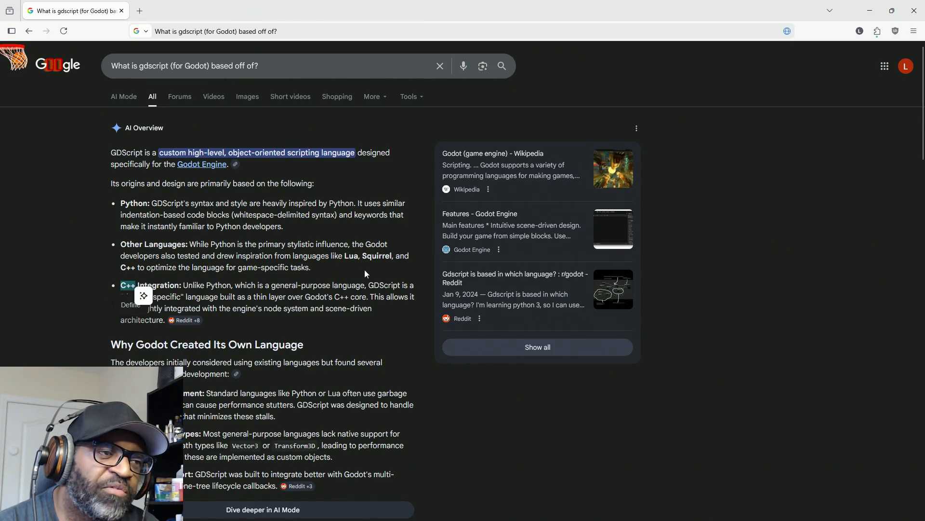
left_click(354, 295)
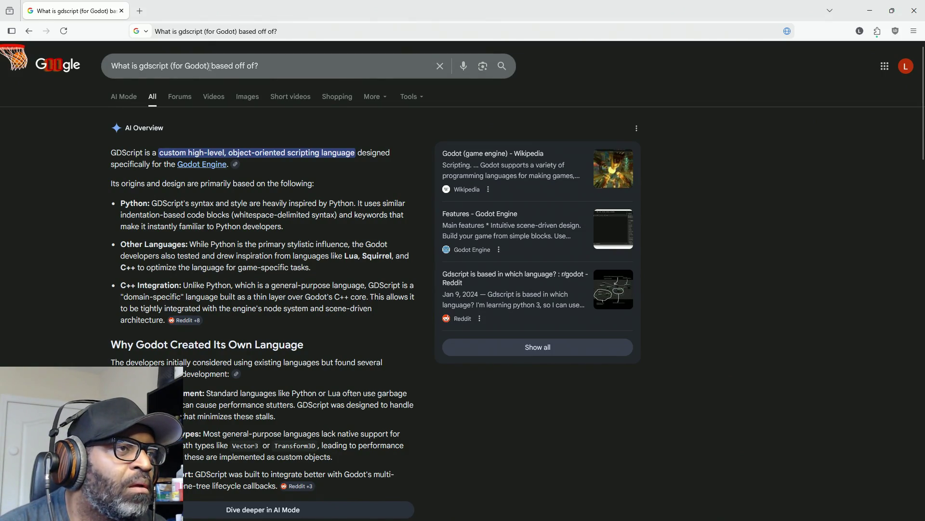
left_click_drag(210, 67, 256, 68)
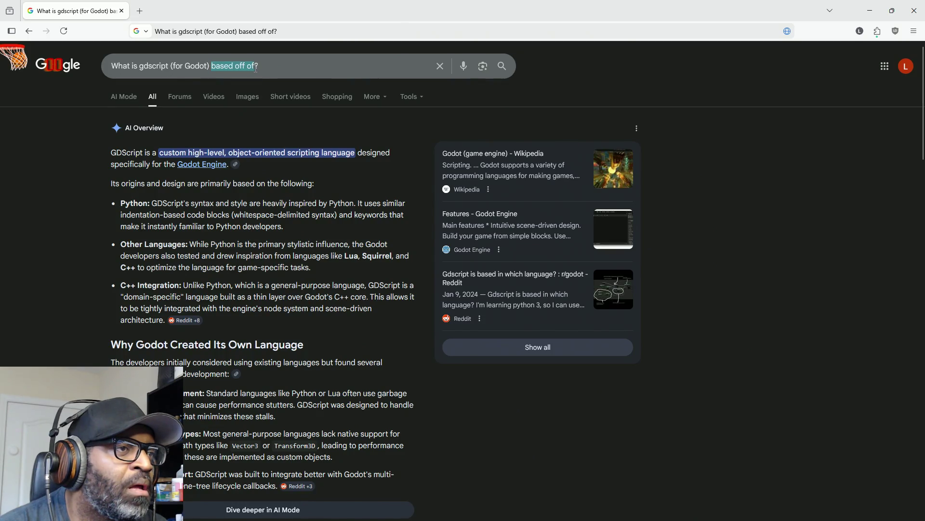
Change the query ending to 'have interface classes?', search, and expand the full AI Overview
mouse_move(257, 72)
type("have in")
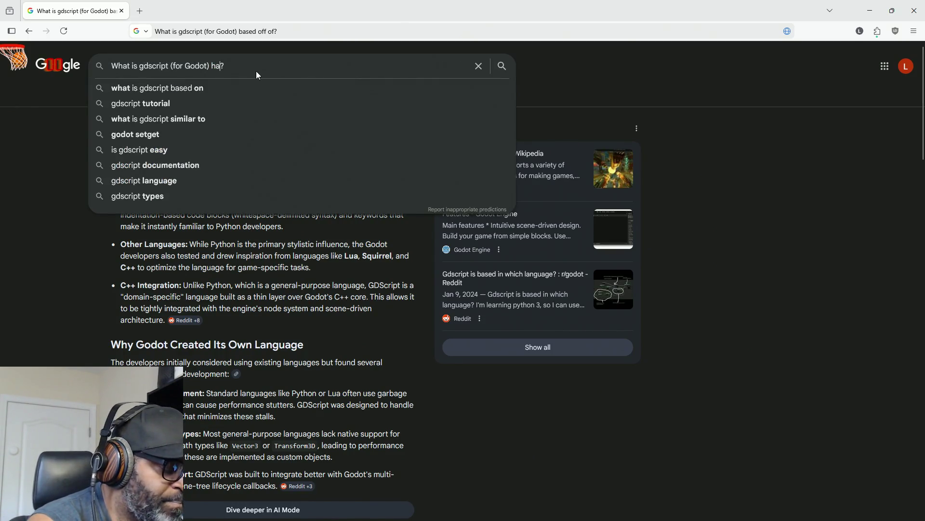
type("terface cl")
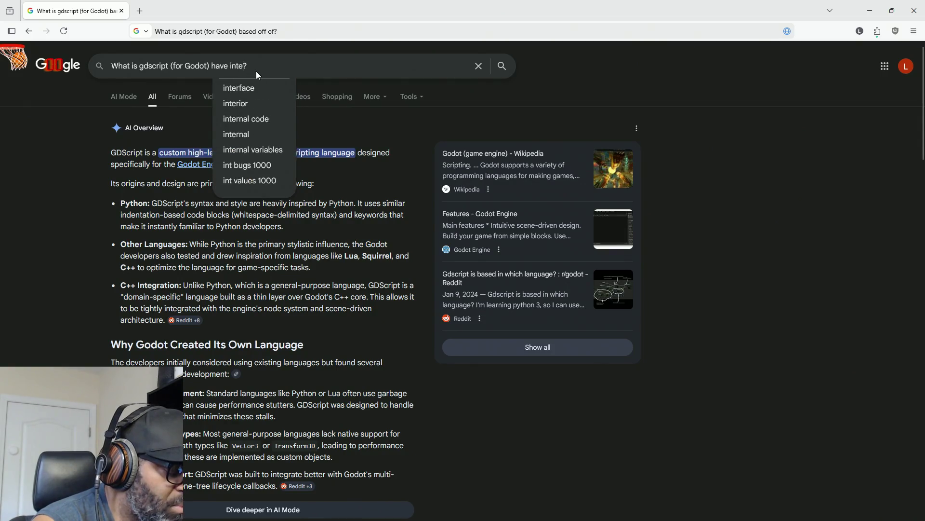
type("asses?")
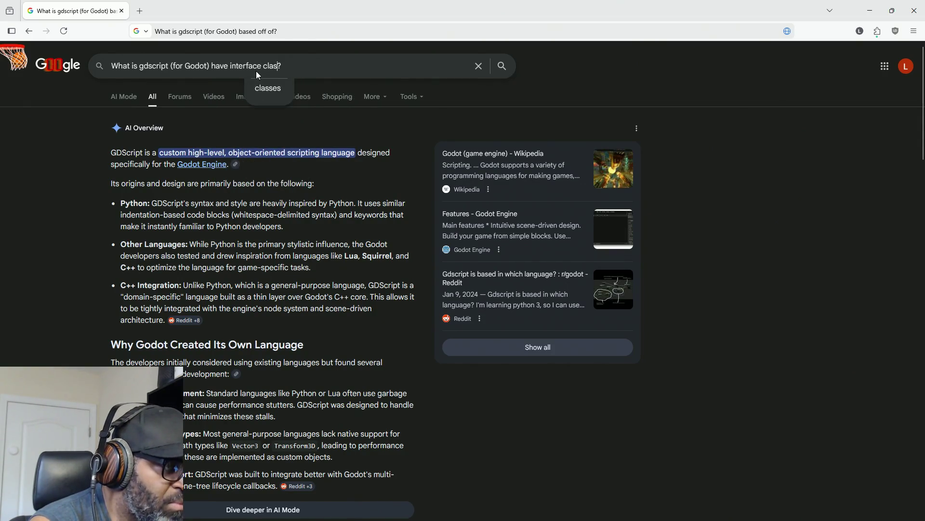
key("Return")
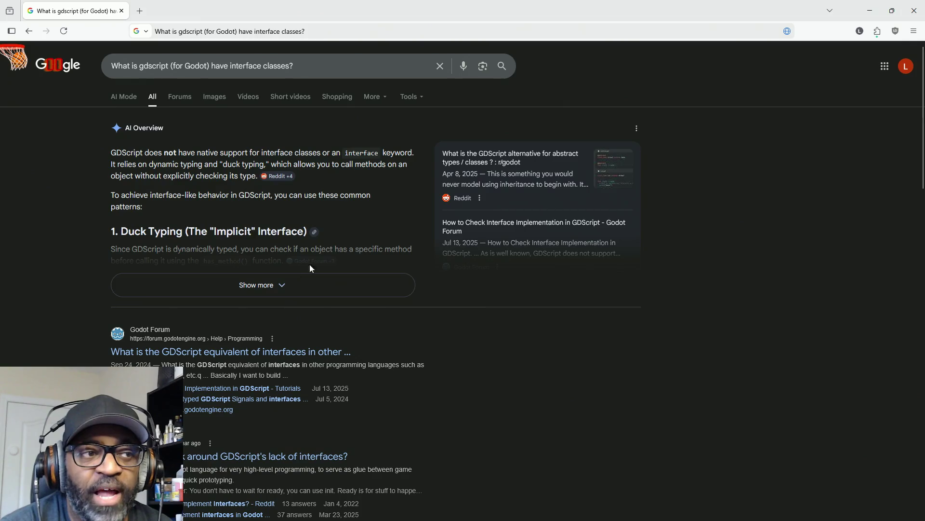
left_click(287, 287)
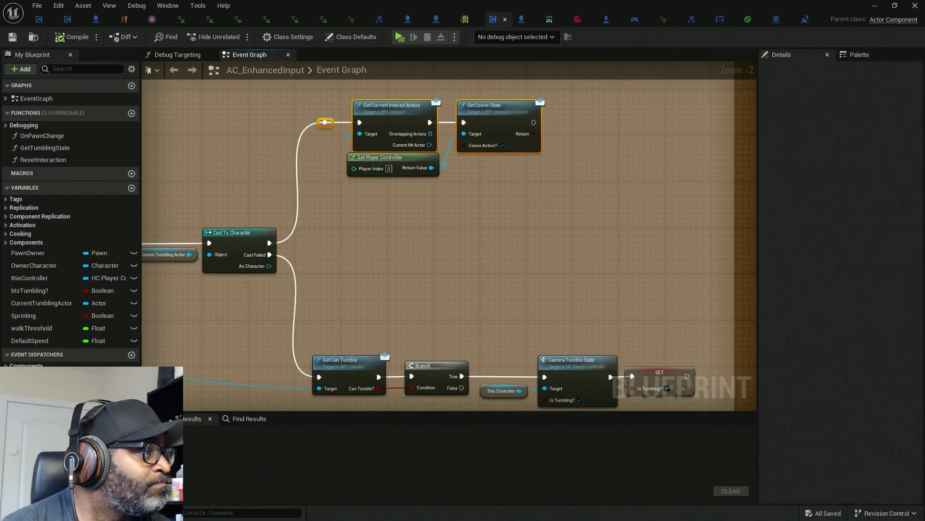
Zoom out and pan across the event graph to reveal more comment groups
scroll(484, 219, "down", 4)
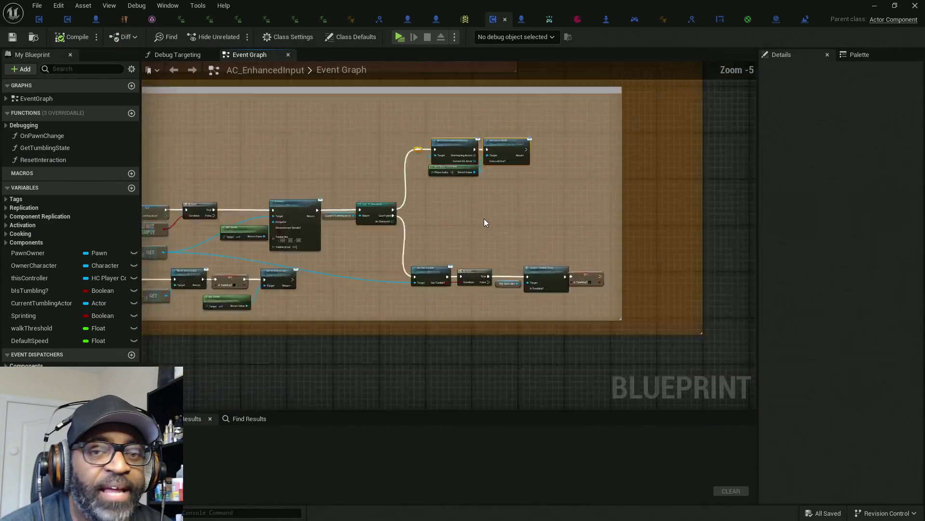
left_click_drag(499, 226, 522, 235)
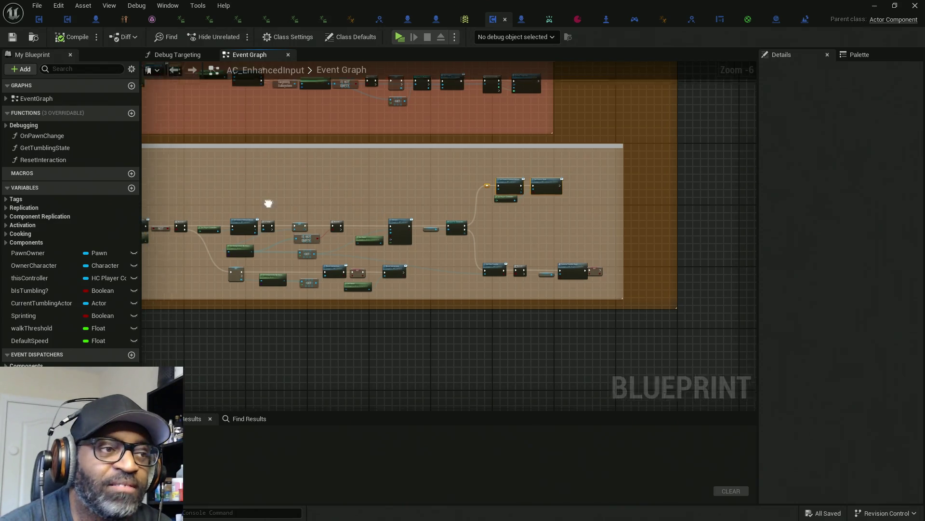
mouse_move(266, 202)
left_mouse_down()
mouse_move(450, 201)
mouse_move(360, 205)
mouse_move(367, 211)
left_mouse_up()
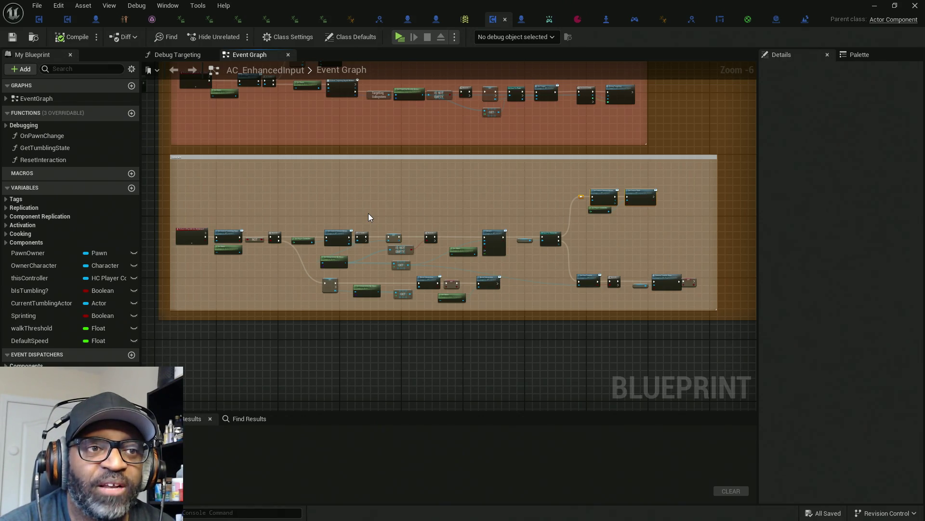
mouse_move(368, 217)
left_mouse_down()
mouse_move(401, 216)
mouse_move(383, 211)
left_mouse_up()
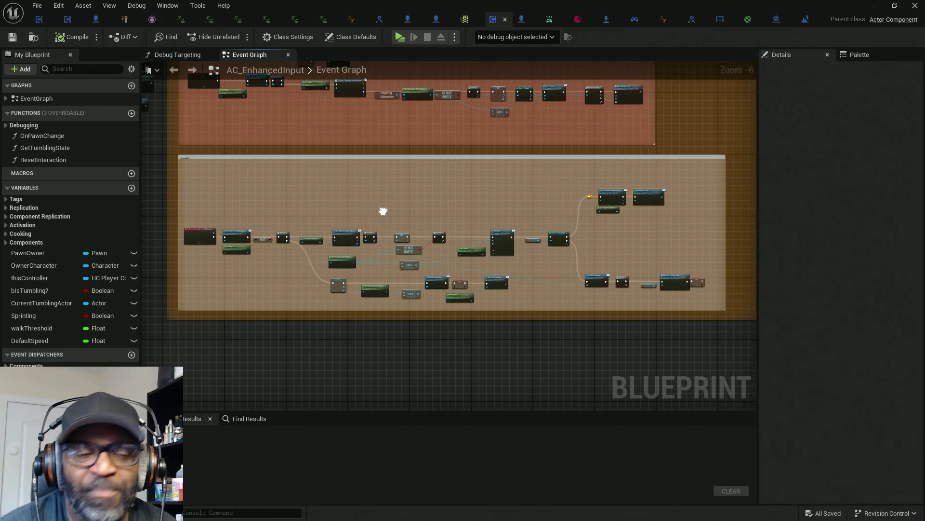
mouse_move(383, 211)
left_mouse_down()
mouse_move(371, 241)
mouse_move(376, 297)
mouse_move(367, 295)
left_mouse_up()
left_click_drag(362, 295, 365, 298)
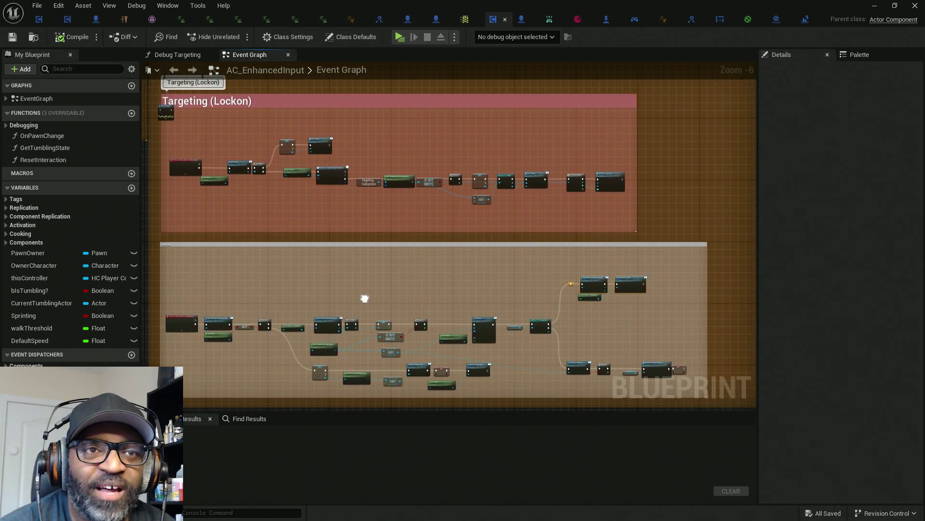
scroll(459, 227, "down", 3)
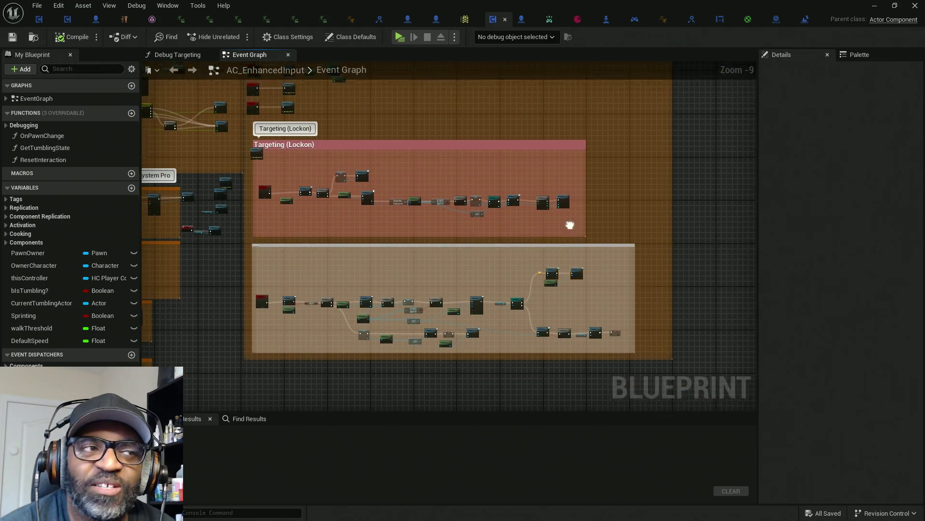
Extend the outer orange comment box downward and centre the Targeting (Lockon) group
mouse_move(571, 223)
left_mouse_down()
mouse_move(564, 279)
mouse_move(506, 241)
mouse_move(478, 272)
left_mouse_up()
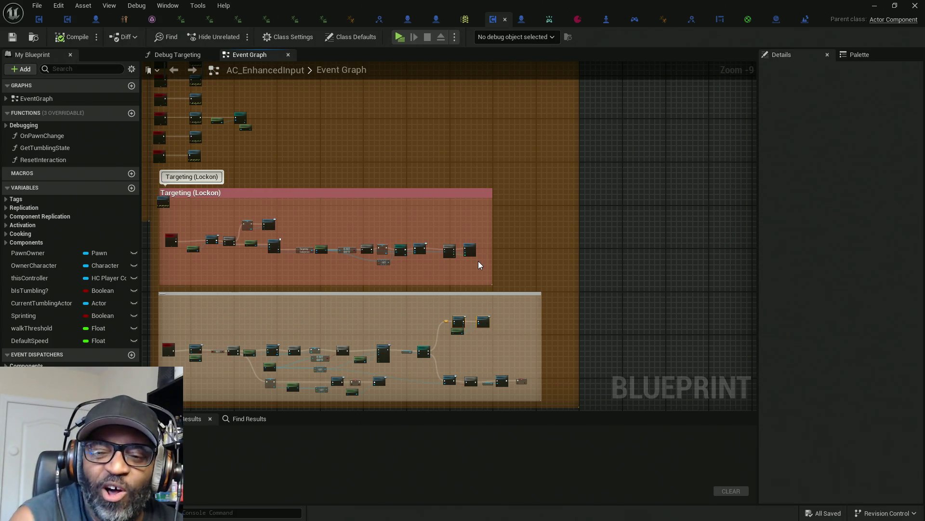
mouse_move(482, 139)
left_mouse_down()
mouse_move(505, 180)
mouse_move(496, 154)
left_mouse_up()
left_click_drag(566, 206, 533, 96)
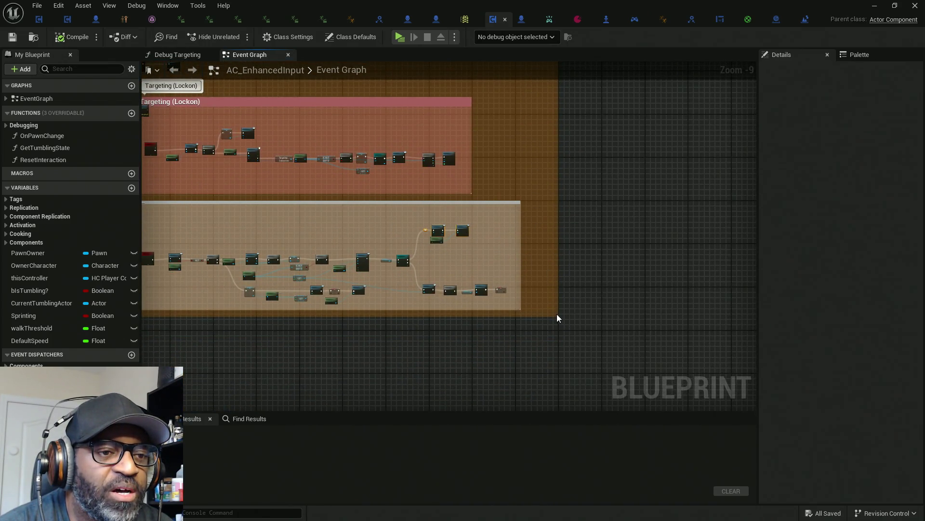
mouse_move(557, 317)
left_mouse_down()
mouse_move(559, 333)
mouse_move(576, 275)
left_mouse_up()
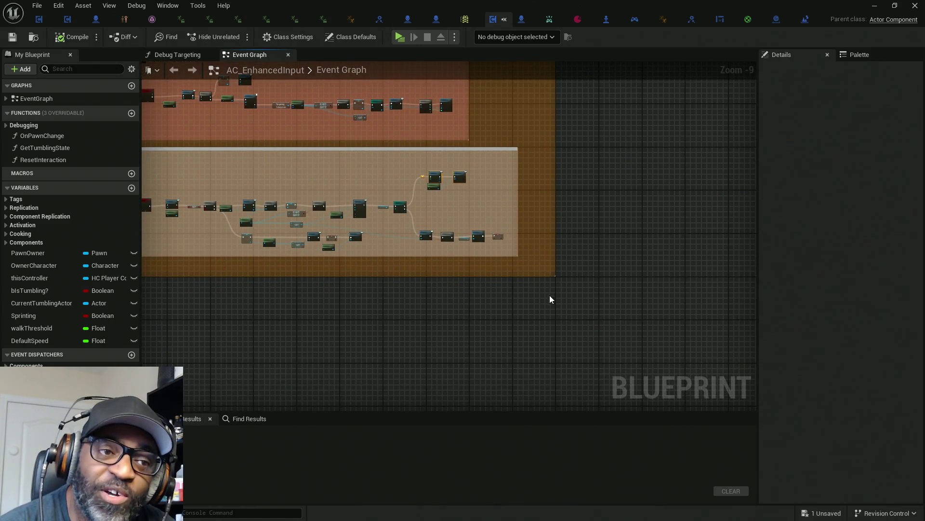
mouse_move(308, 331)
left_mouse_down()
mouse_move(547, 320)
mouse_move(530, 321)
mouse_move(500, 352)
left_mouse_up()
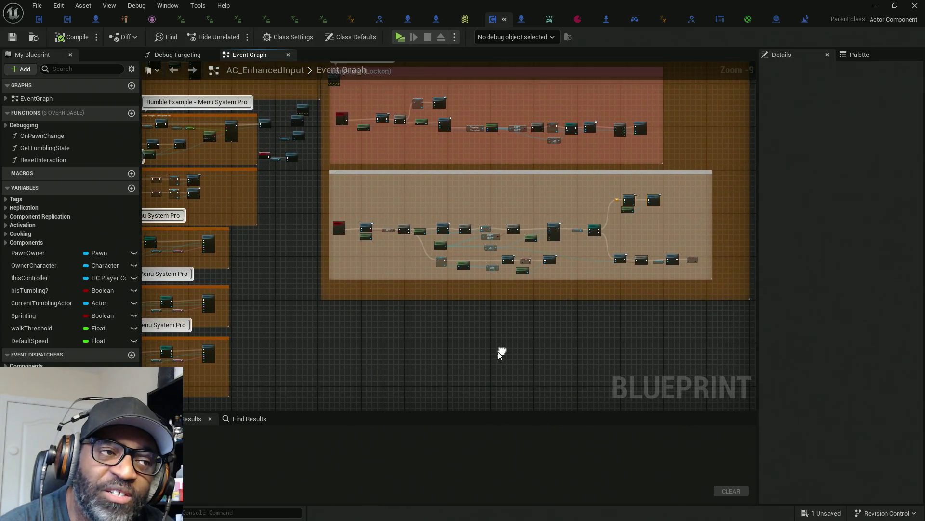
scroll(320, 295, "up", 2)
left_click_drag(289, 182, 279, 357)
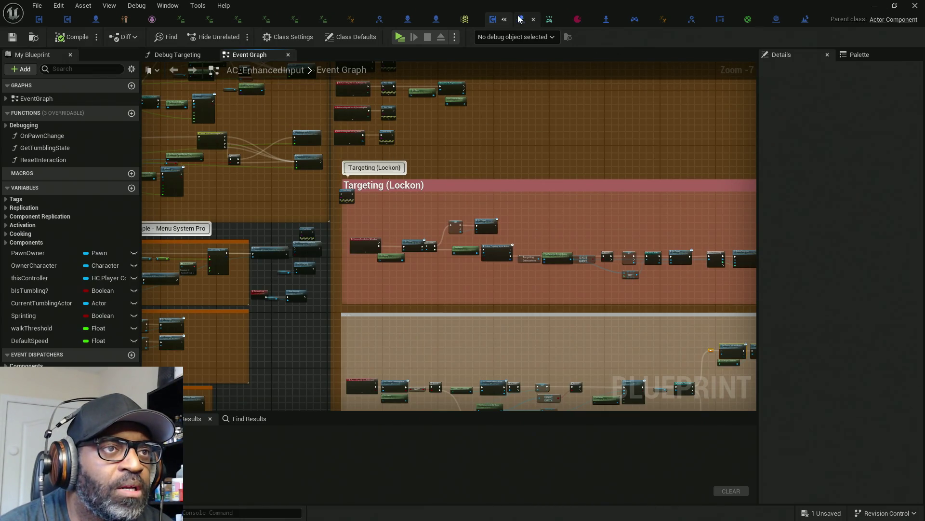
Save AC_EnhancedInput, clear the failed Asset Check log, and scroll the folder tree up
key("ctrl+s")
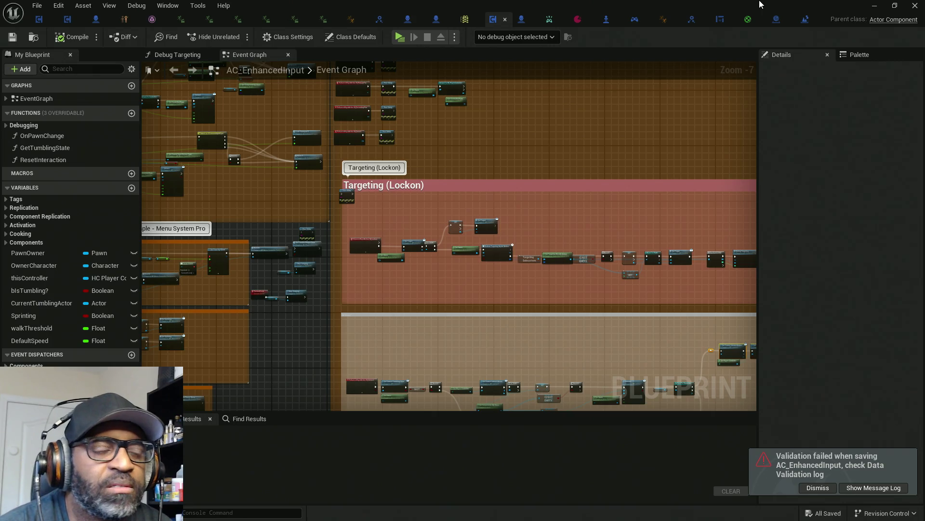
key("alt+Tab")
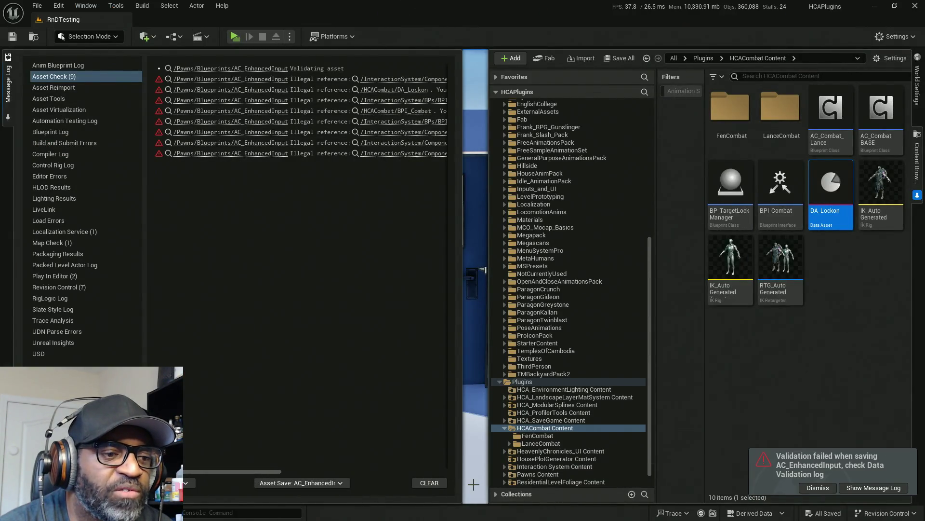
left_click(429, 482)
scroll(627, 269, "up", 5)
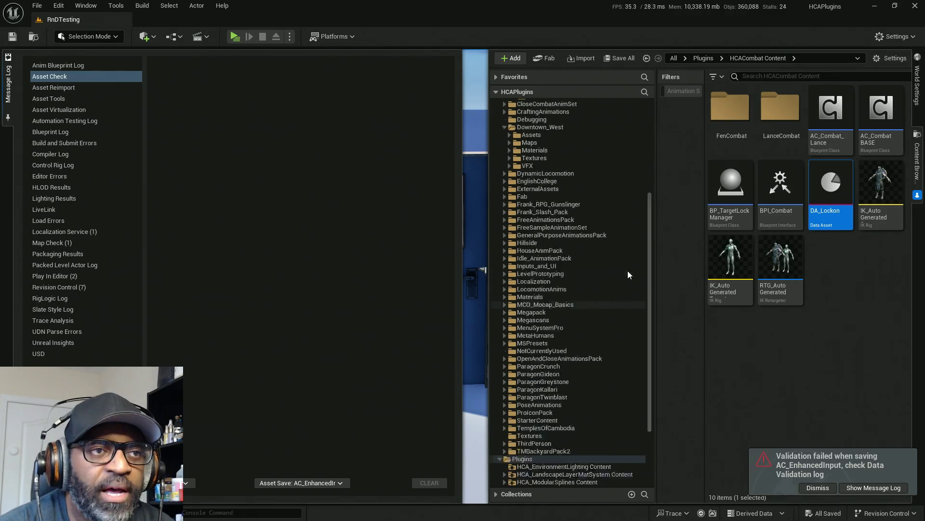
scroll(561, 193, "up", 4)
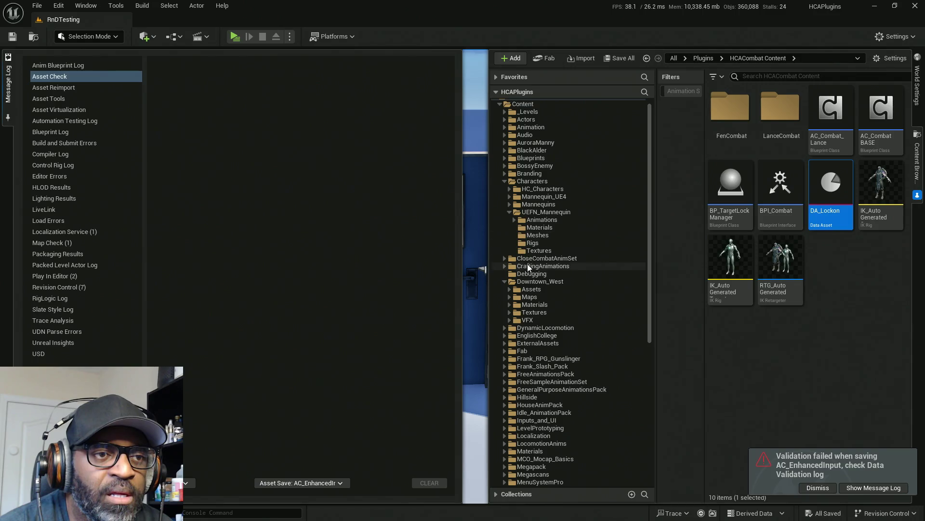
Open UEFN_Mannequin Animations and look through its Walk animations
left_click(534, 221)
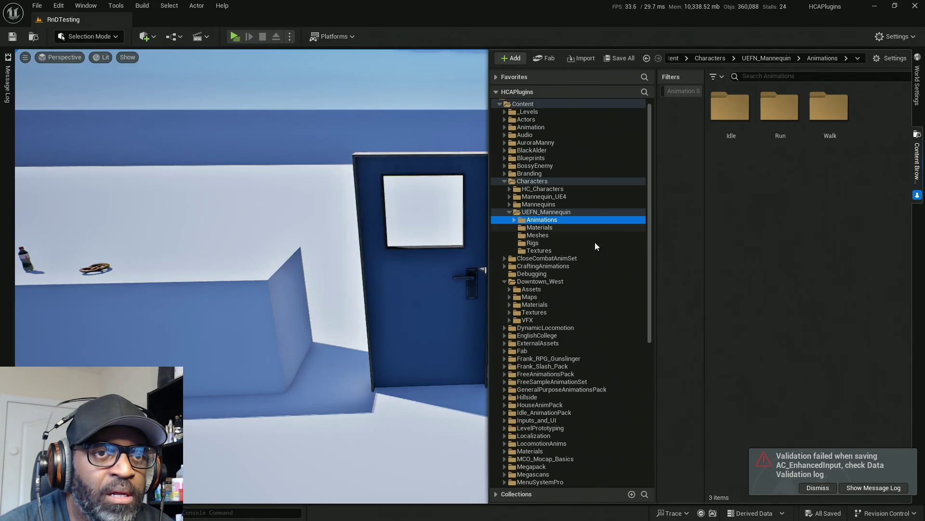
double_click(847, 120)
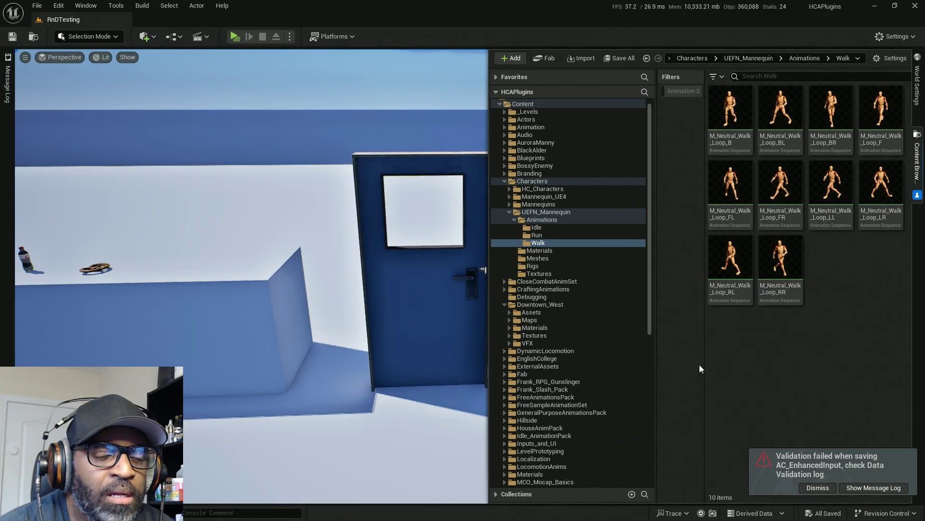
scroll(619, 362, "down", 2)
scroll(620, 361, "down", 10)
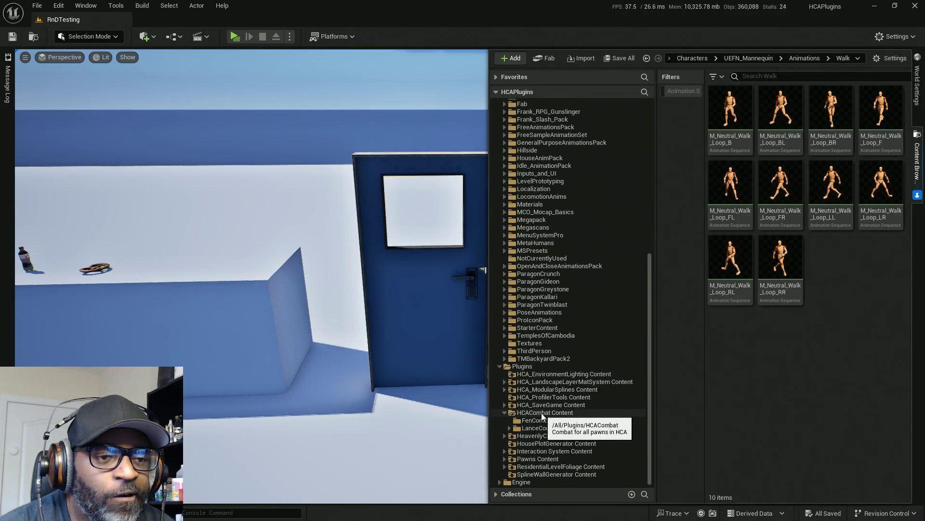
Browse HCACombat Content > LanceCombat > NoWpn and scroll through its 33 animation assets
left_click(542, 413)
left_click(523, 428)
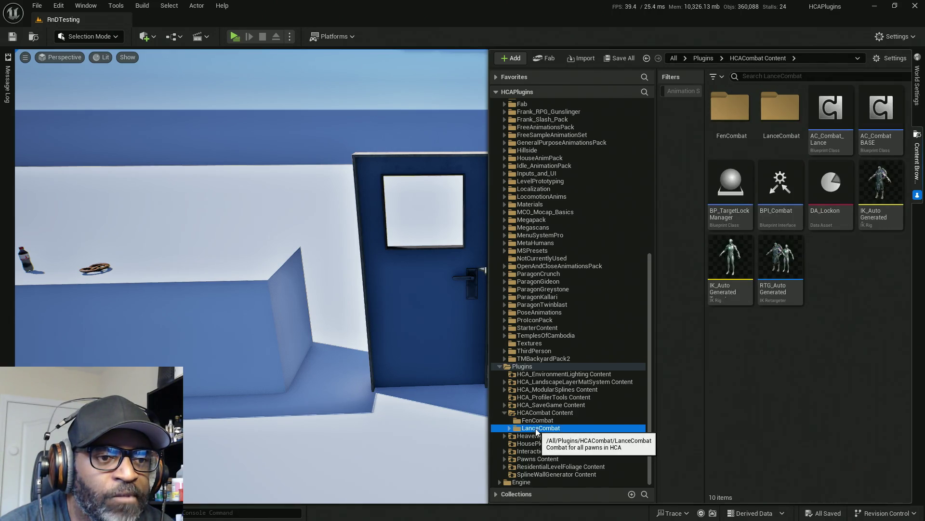
double_click(730, 107)
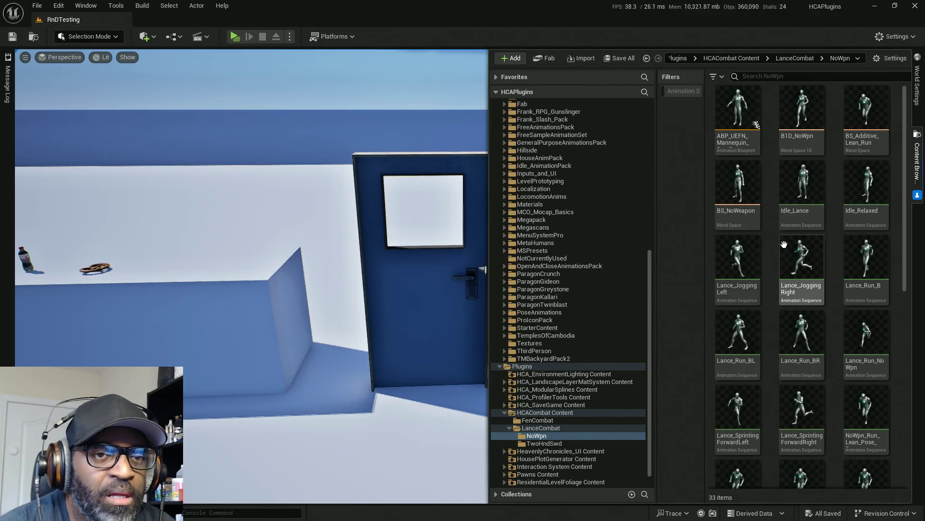
mouse_move(791, 249)
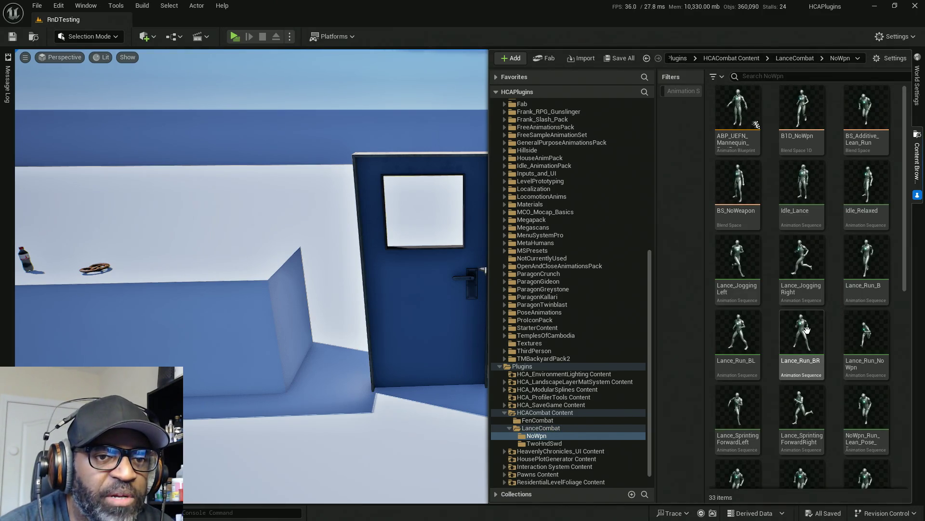
mouse_move(796, 302)
scroll(839, 265, "down", 4)
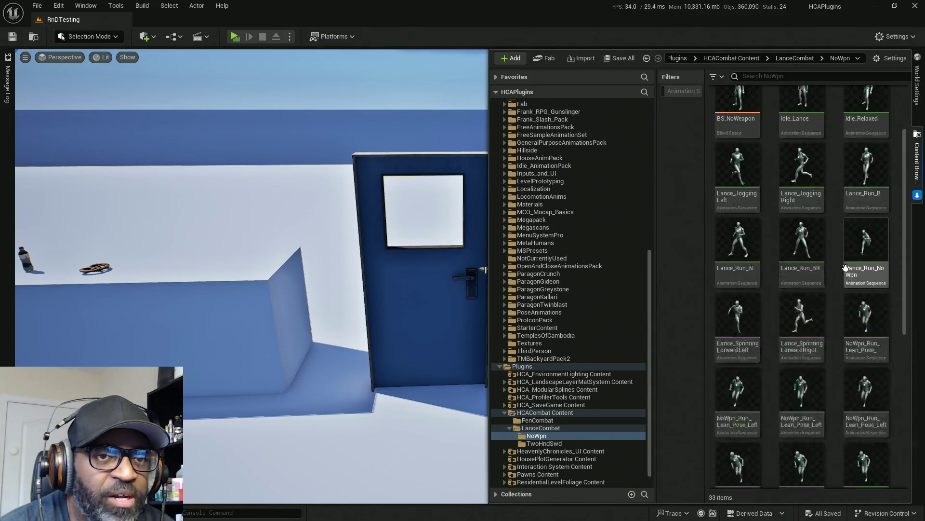
scroll(840, 265, "down", 1)
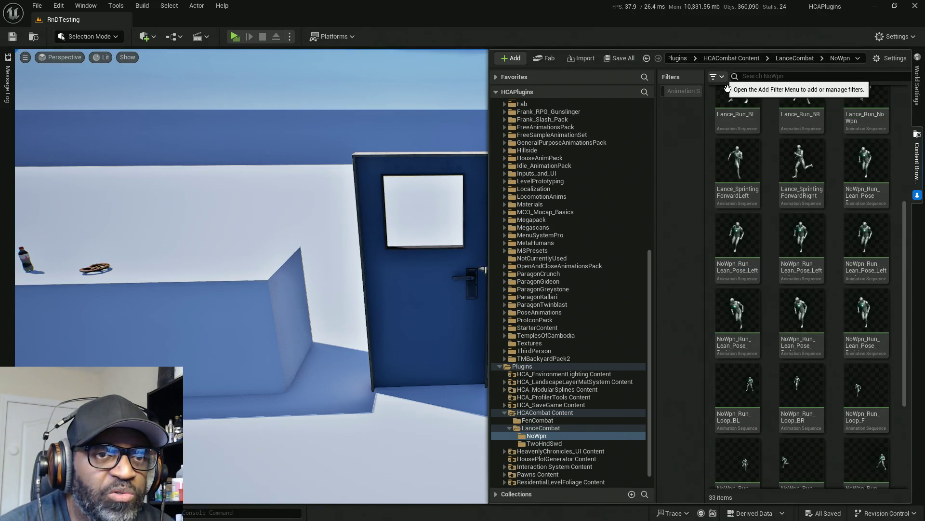
Create a new folder named 'Walk' in NoWpn, open it, and return to AC_EnhancedInput
left_click(512, 59)
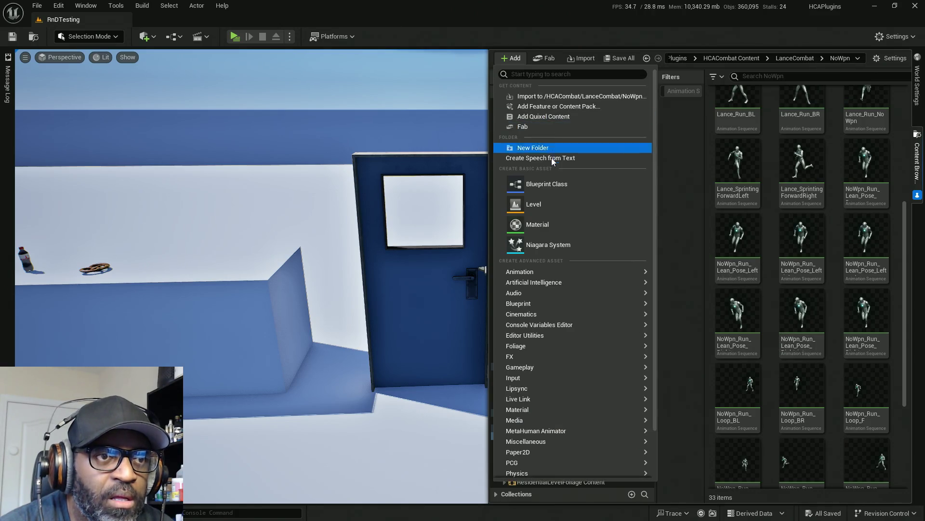
left_click(546, 150)
type("Walk")
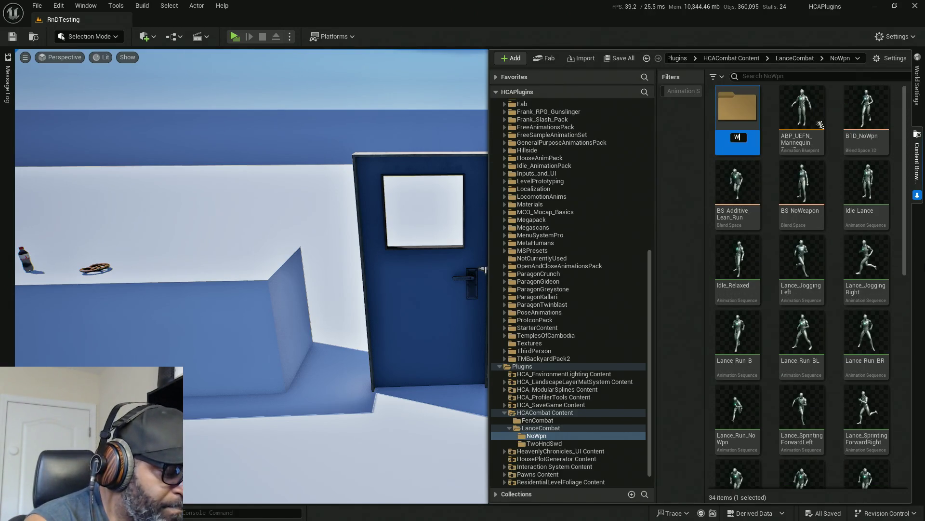
key("Return")
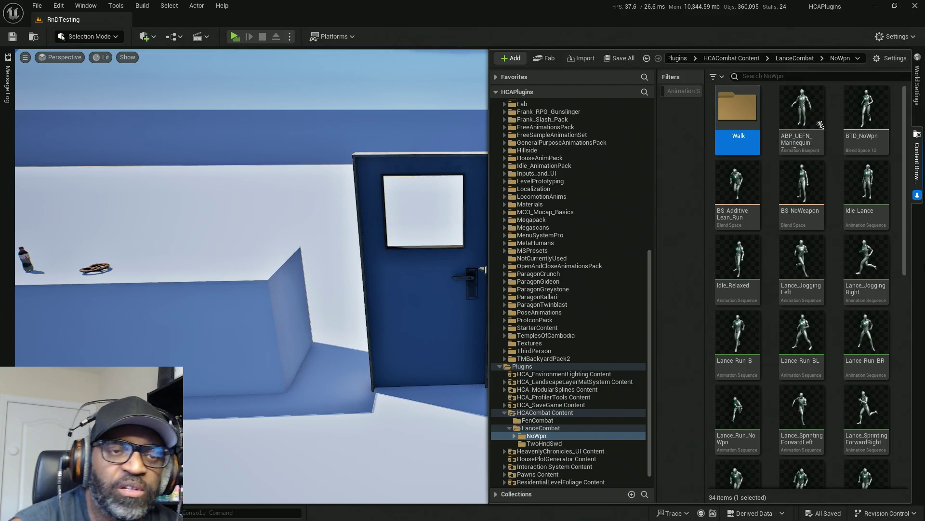
double_click(741, 117)
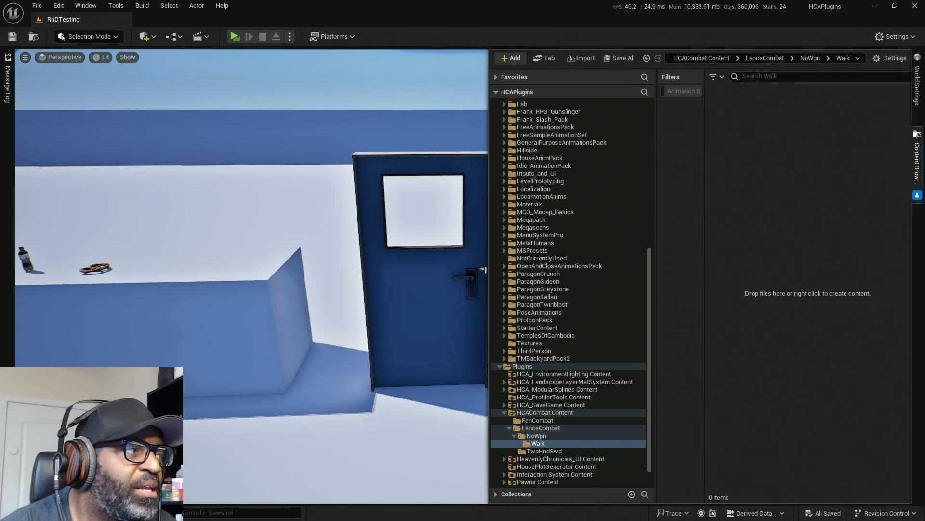
key("alt+Tab")
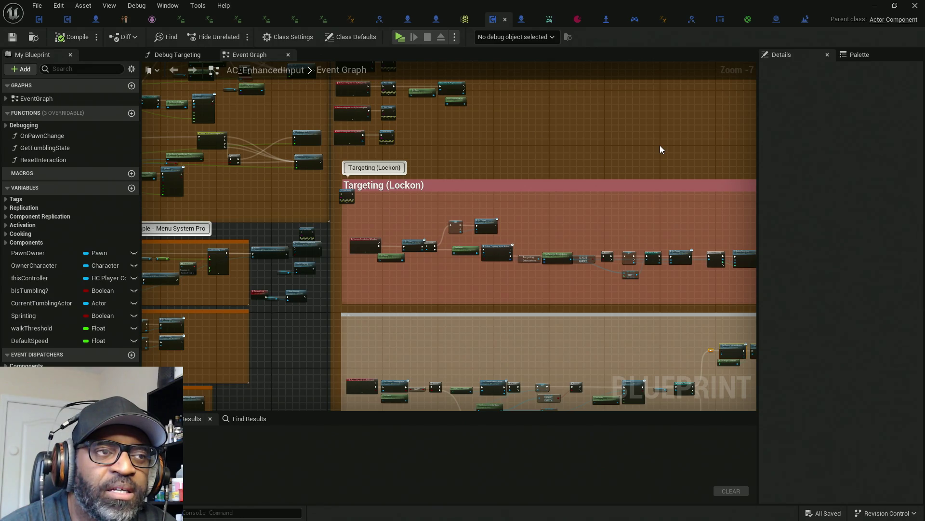
Open the GetNonCombatBS function graph in the BPI_Combat interface
mouse_move(658, 143)
left_mouse_down()
mouse_move(420, 151)
mouse_move(527, 231)
left_mouse_up()
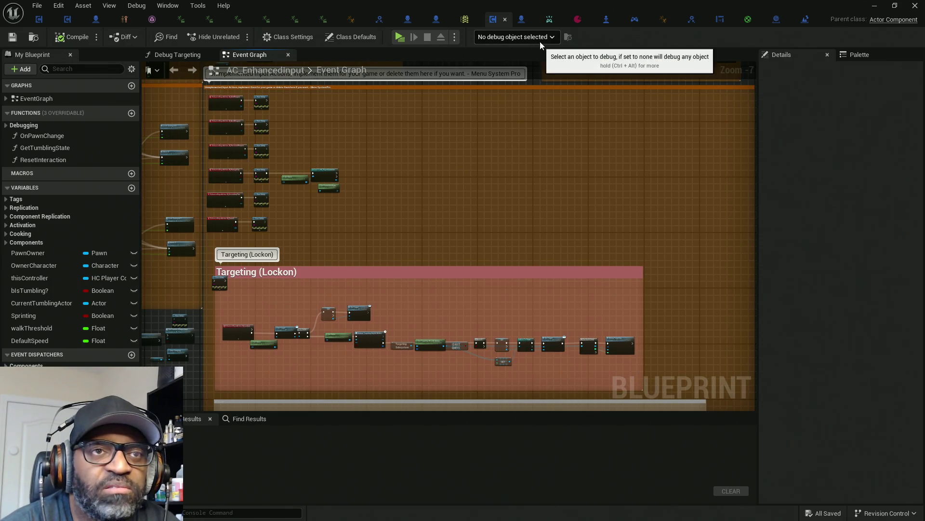
left_click(380, 23)
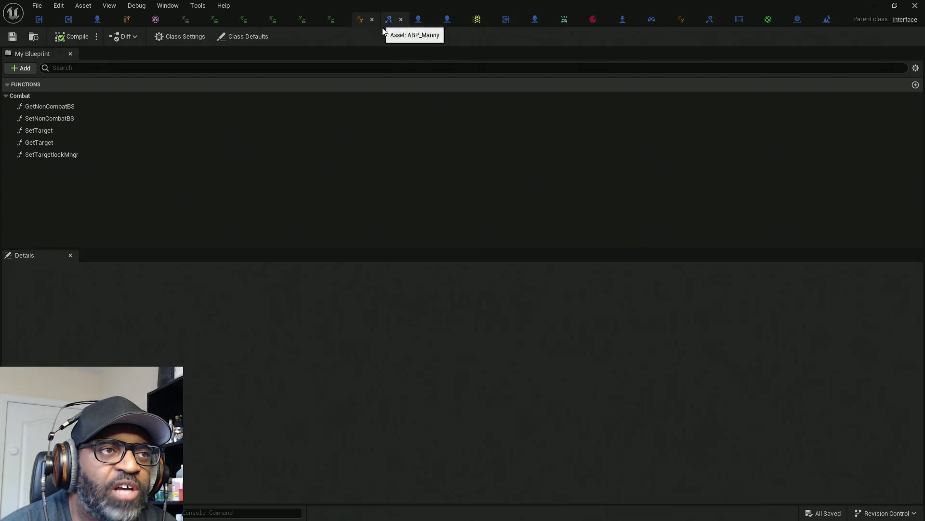
double_click(61, 108)
Inspect the inputs and outputs of GetNonCombatBS and SetTarget in Details
left_click(727, 68)
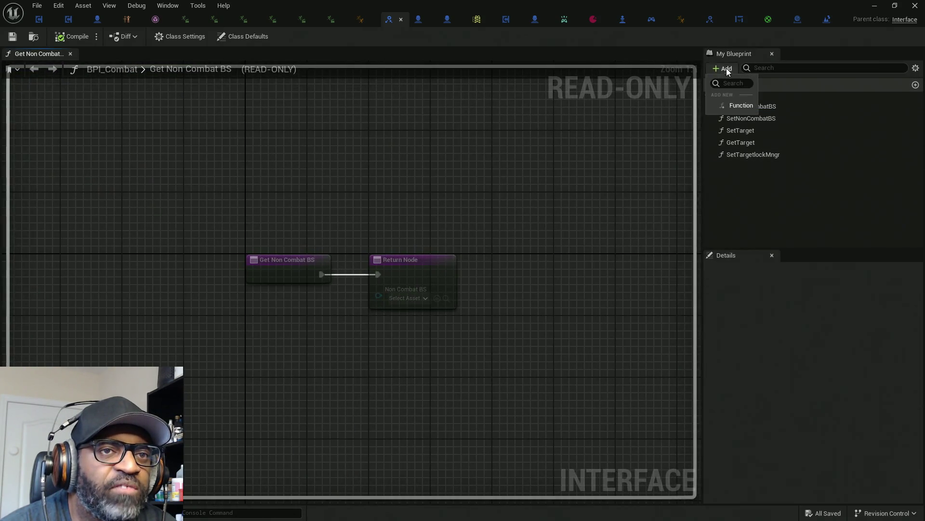
left_click(796, 212)
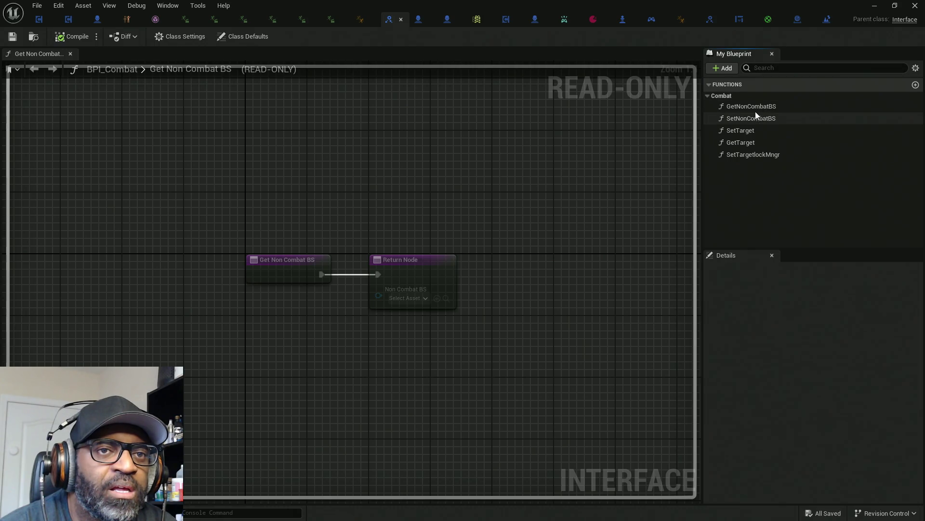
left_click(755, 107)
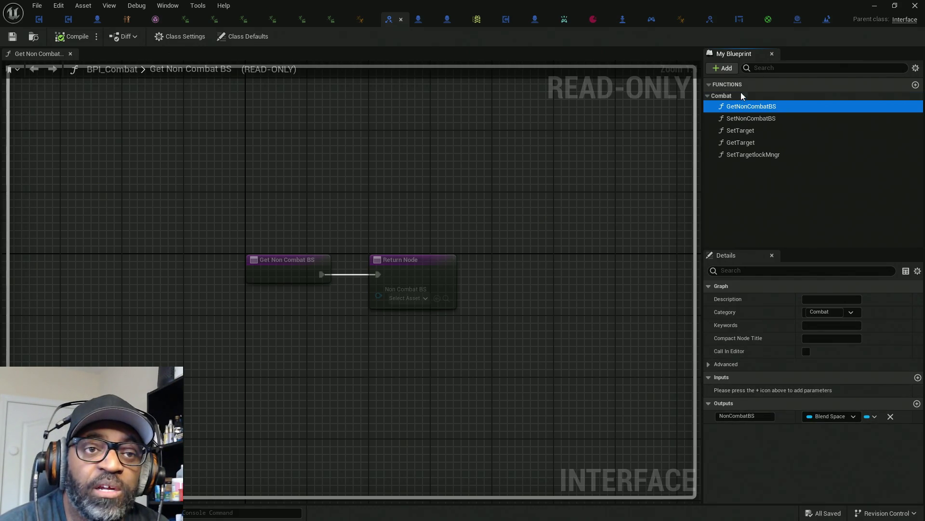
left_click(747, 135)
left_click(650, 142)
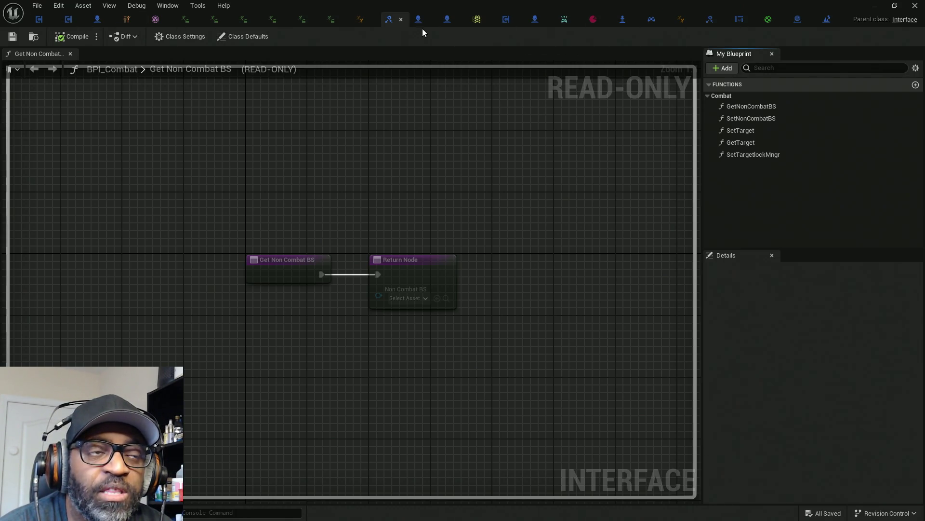
Show BP_Lance's Class Settings and expand Inherited Interfaces to confirm BPI Combat
left_click(98, 19)
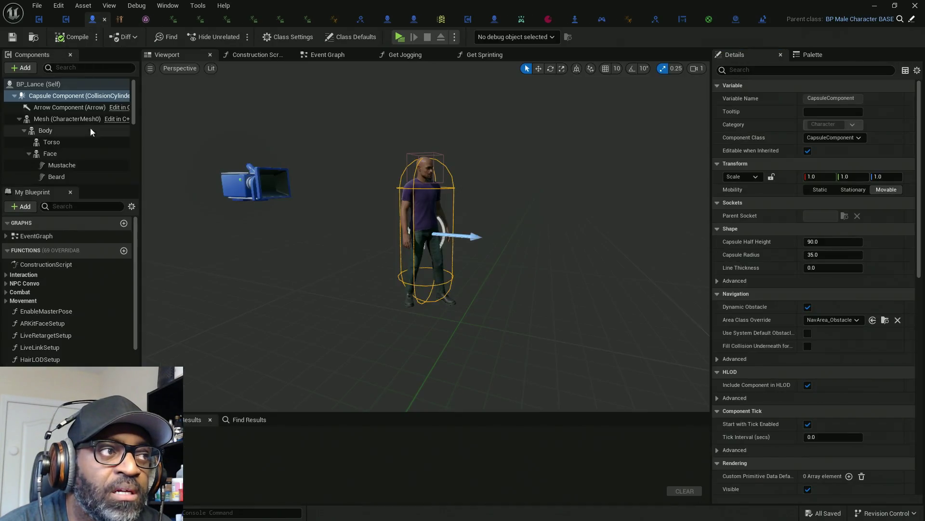
left_click(277, 37)
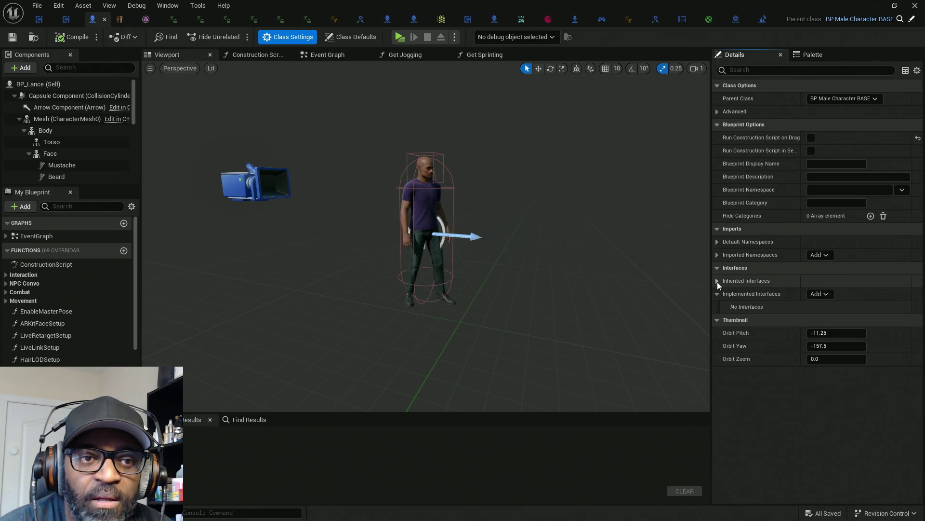
left_click(717, 281)
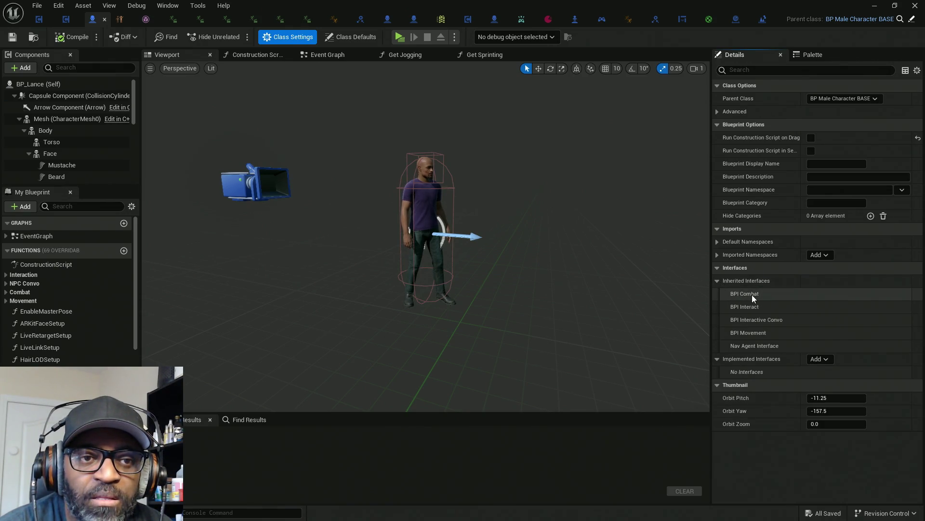